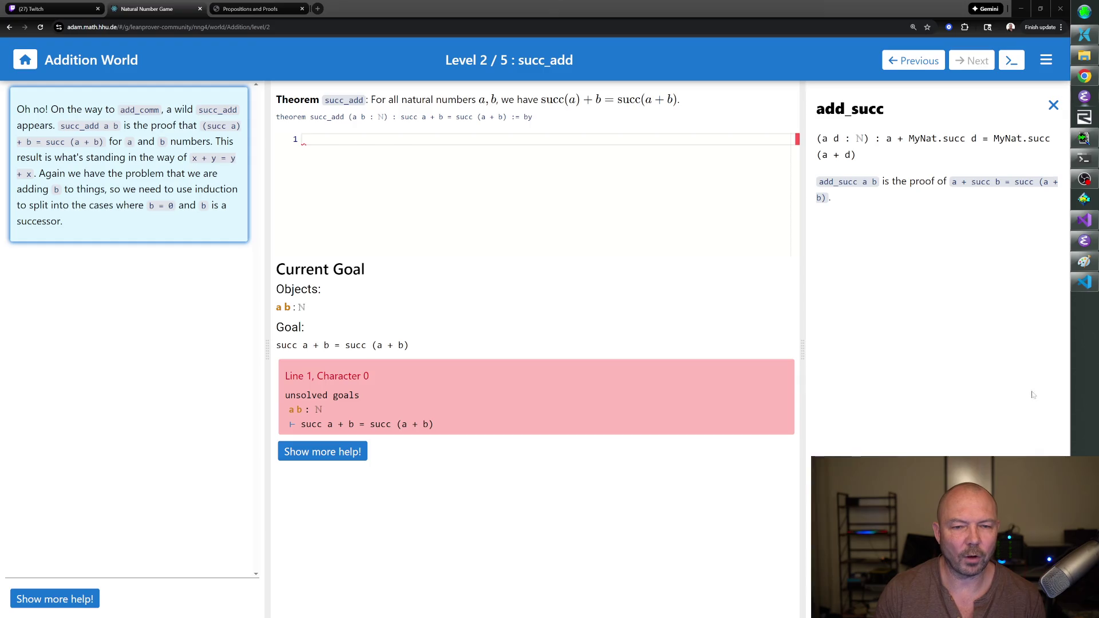
Type 'induction b with' on line 1 after reading the induction tactic's documentation.
click(302, 140)
text(induction)
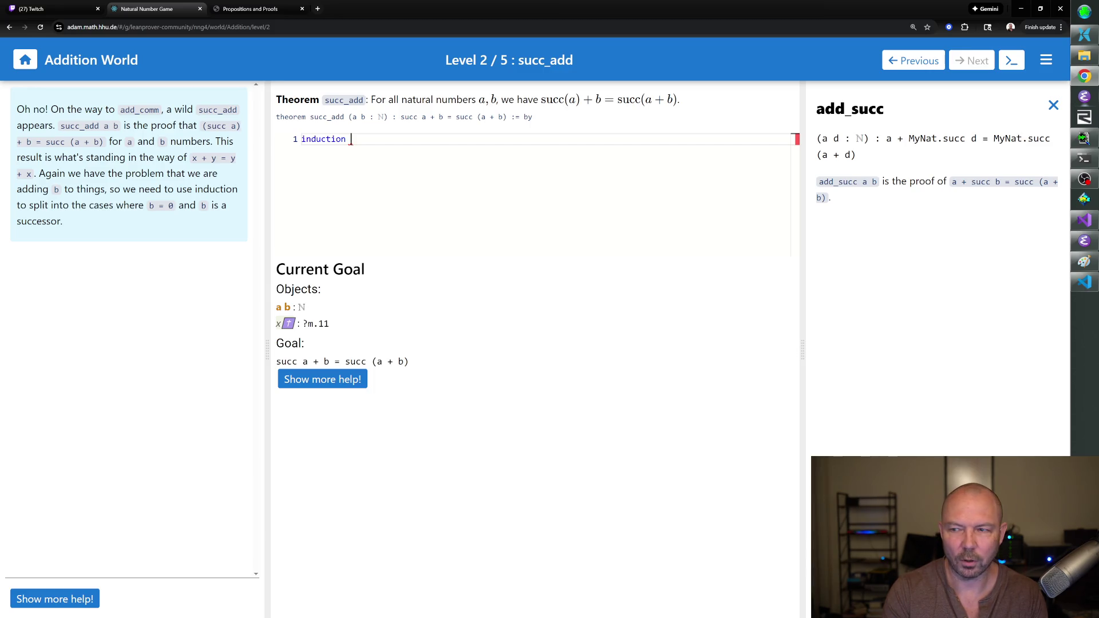
click(1058, 109)
click(949, 103)
click(1003, 158)
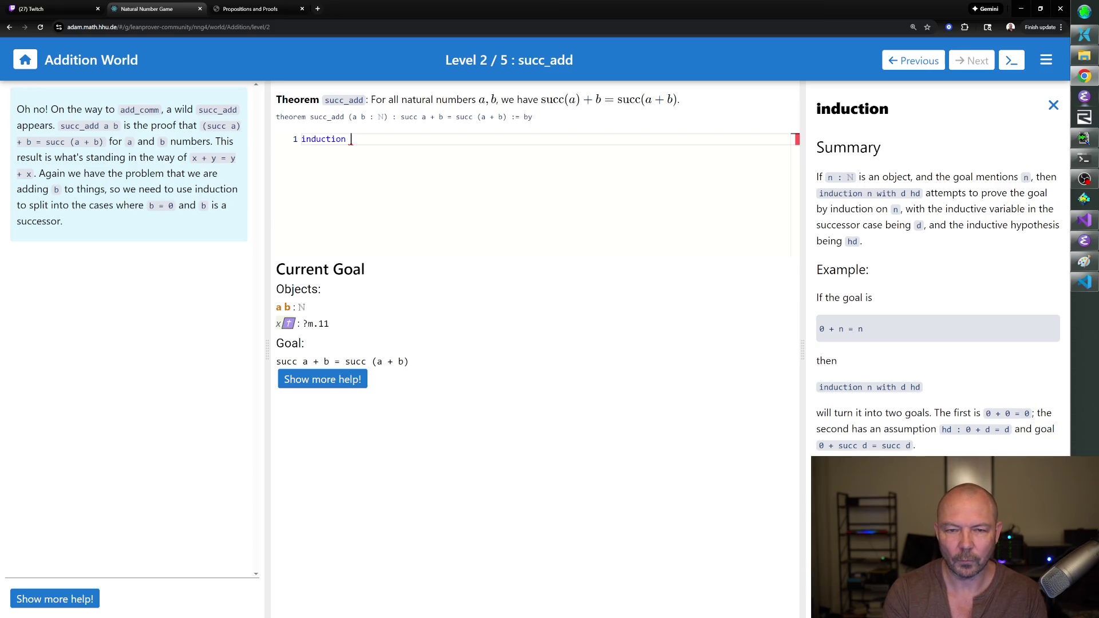
text(b)
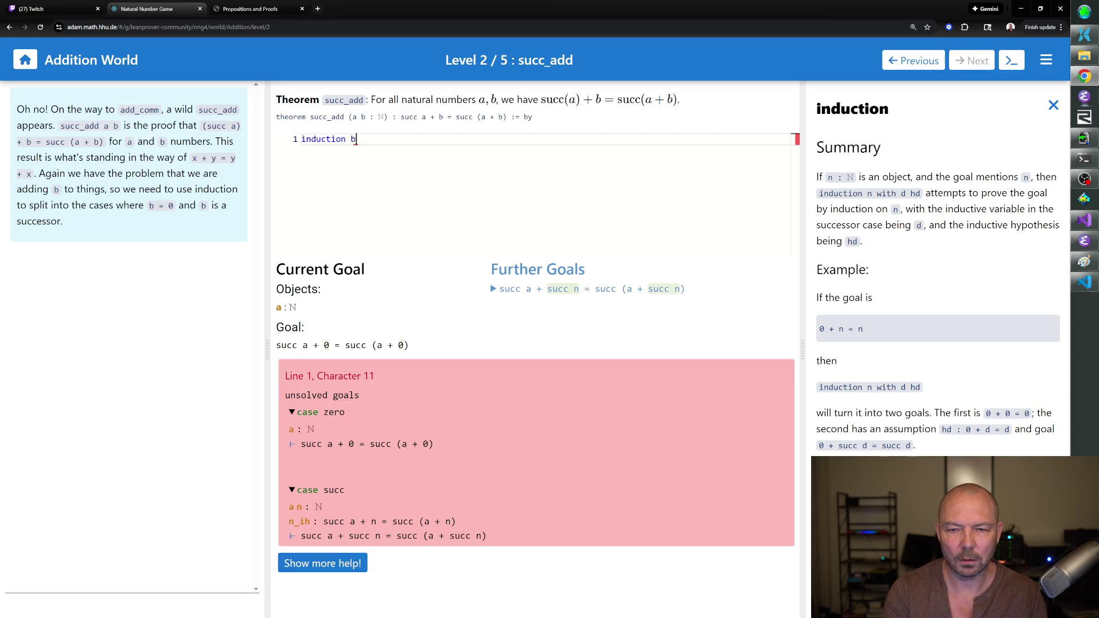
text( with)
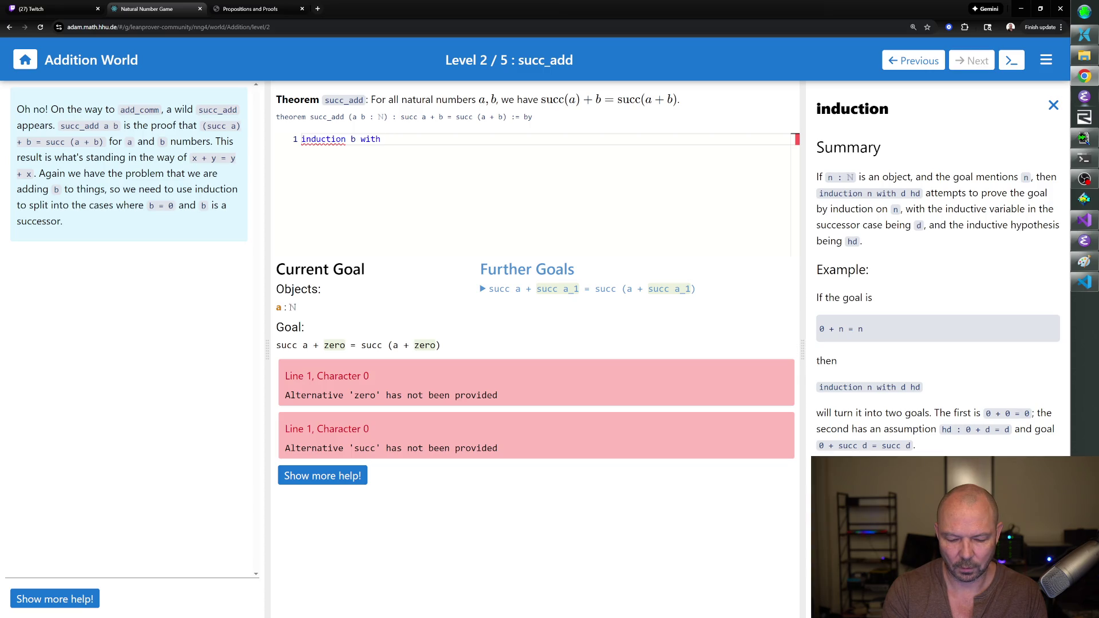
Complete line 1 as 'induction b with d hd' and add 'rw [add_zero]' on line 2.
text( d hd)
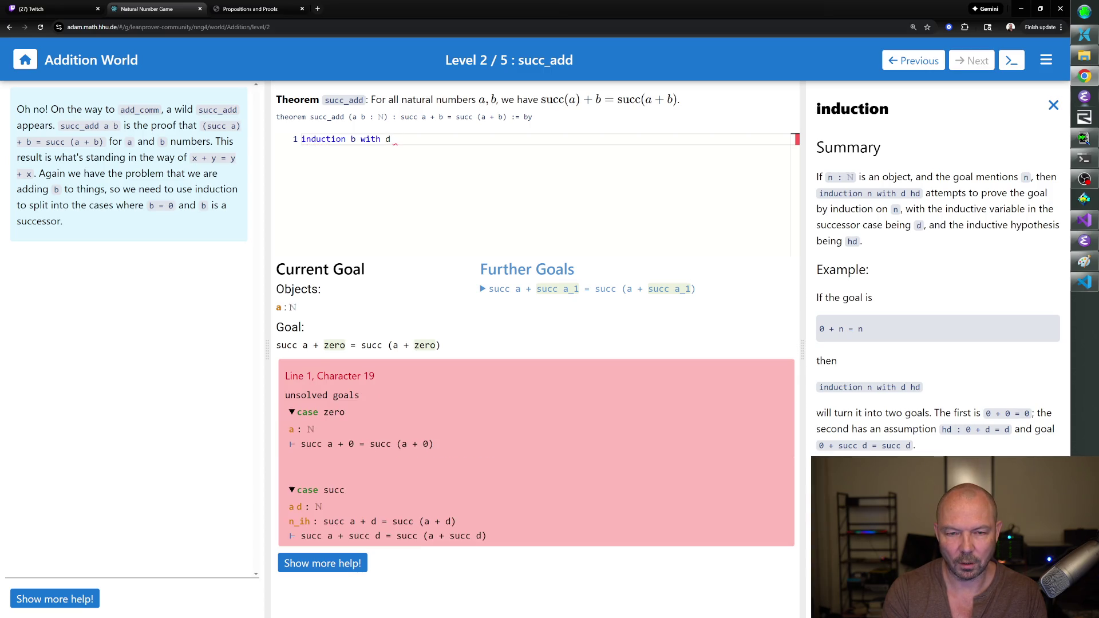
key(Return)
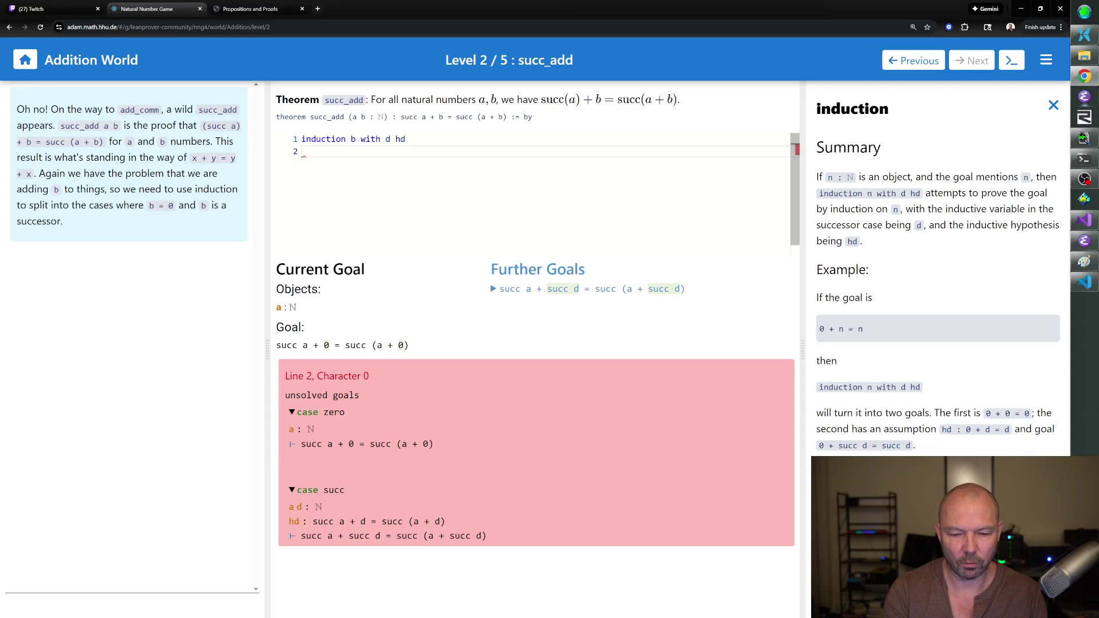
text(rw [add_zero])
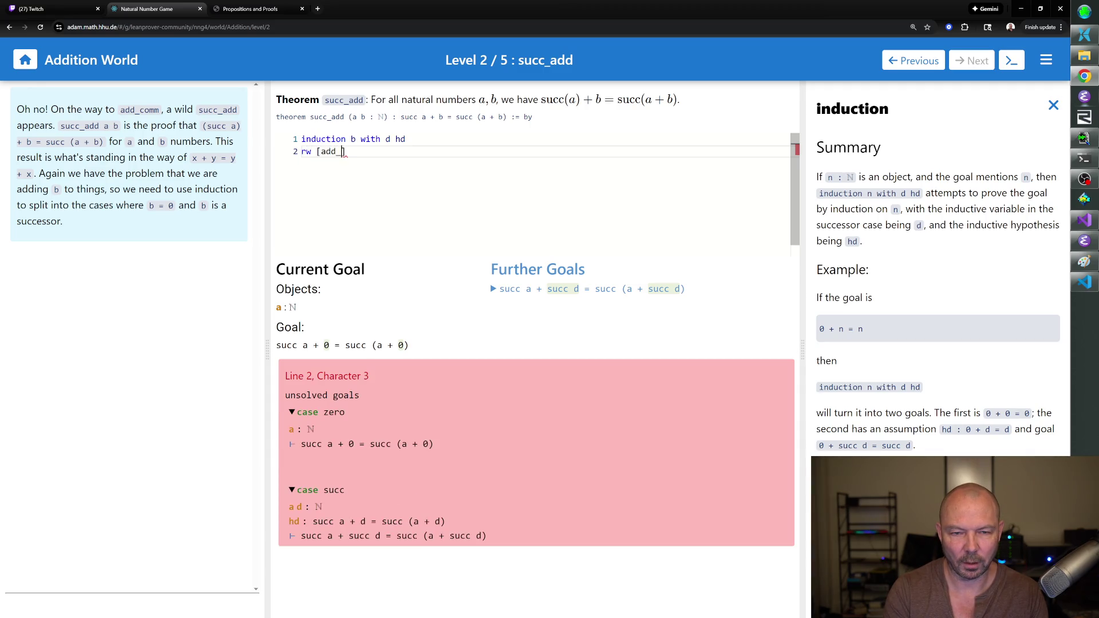
key(Return)
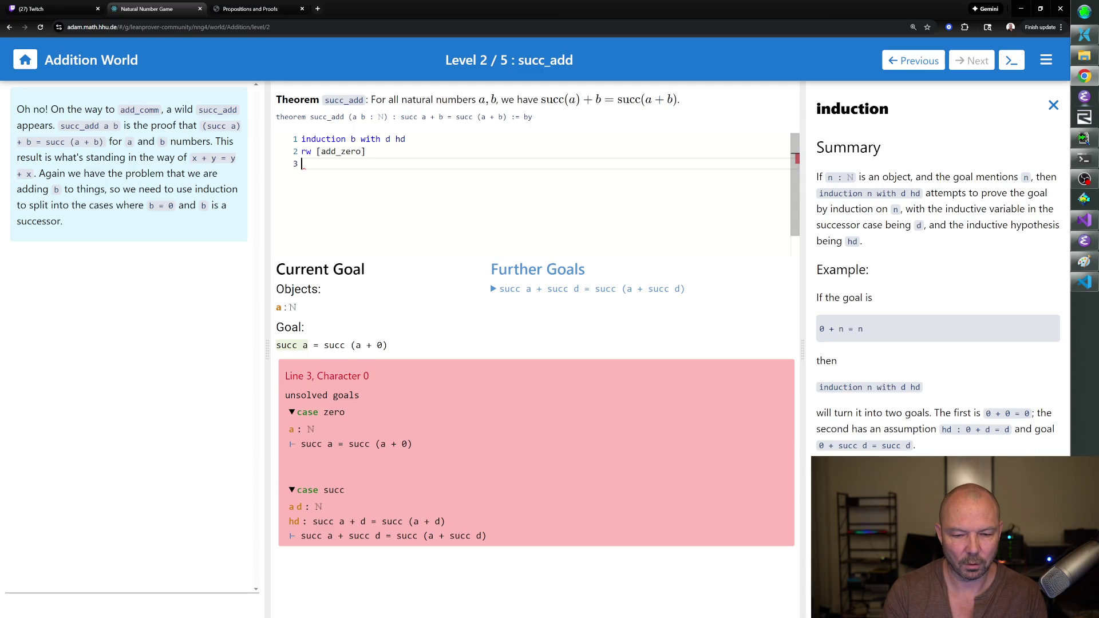
Turn line 2 into 'repeat rw [add_zero]' and add 'rfl' on line 3.
click(302, 151)
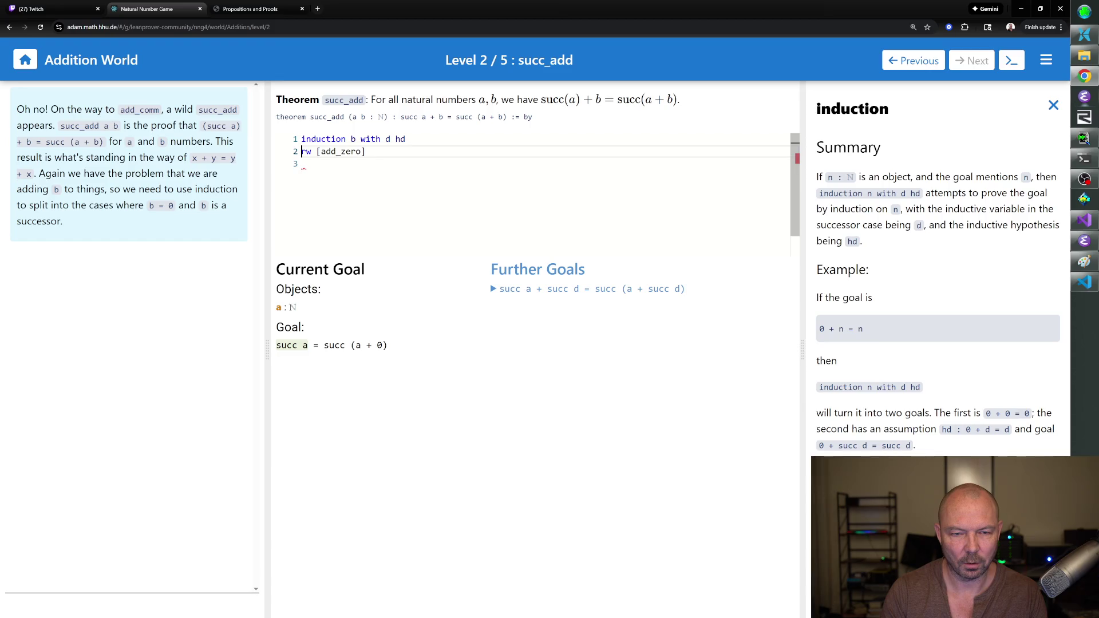
text(repeat)
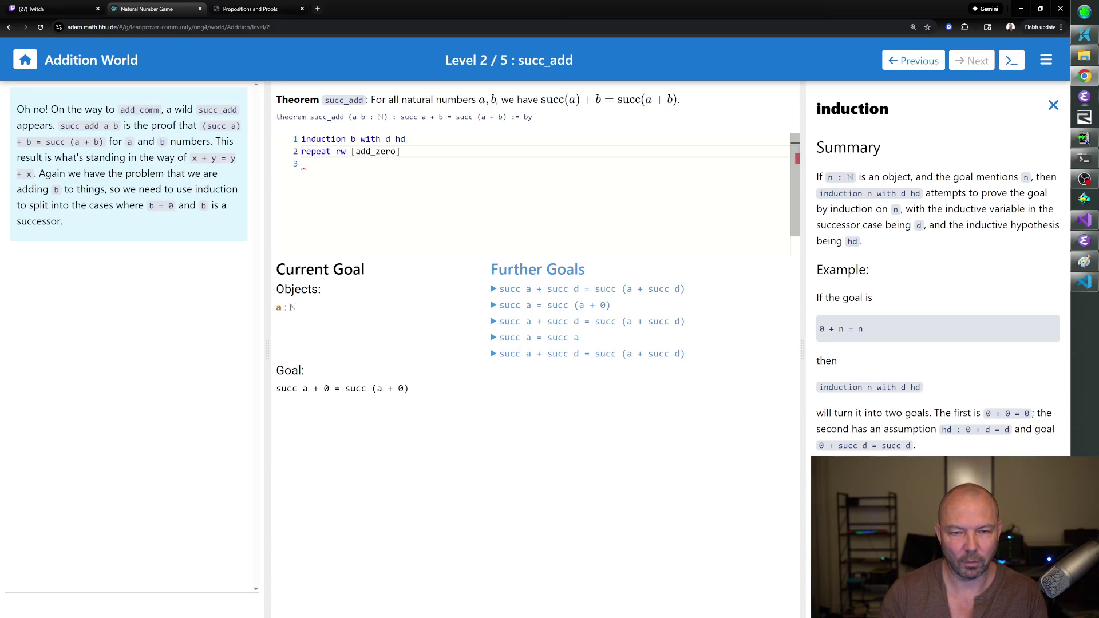
key(End)
key(Return)
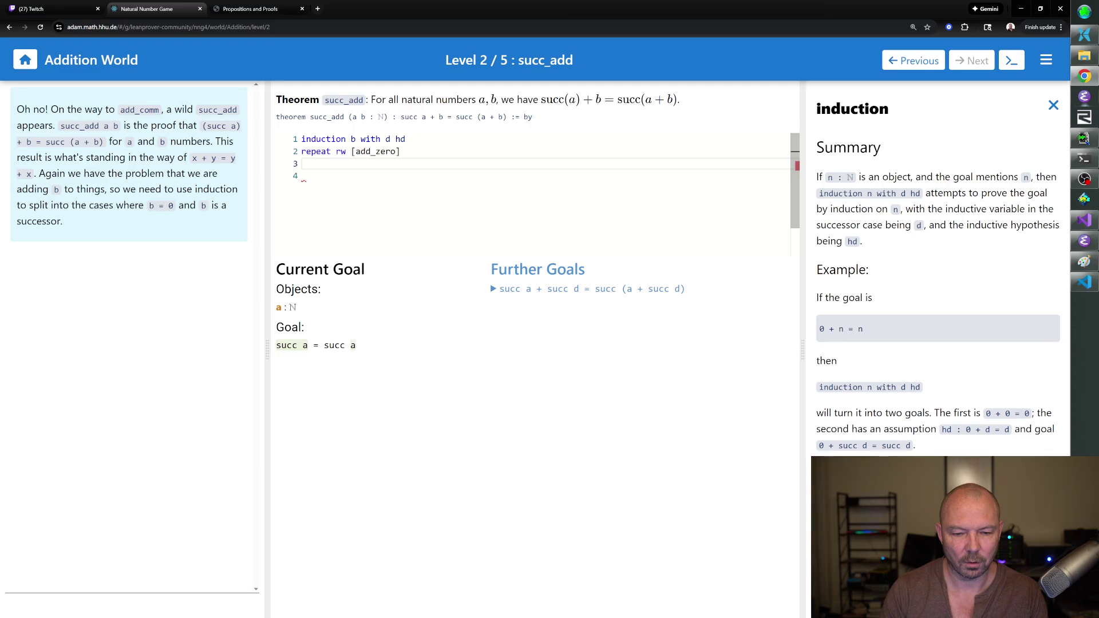
text(rfl)
key(Return)
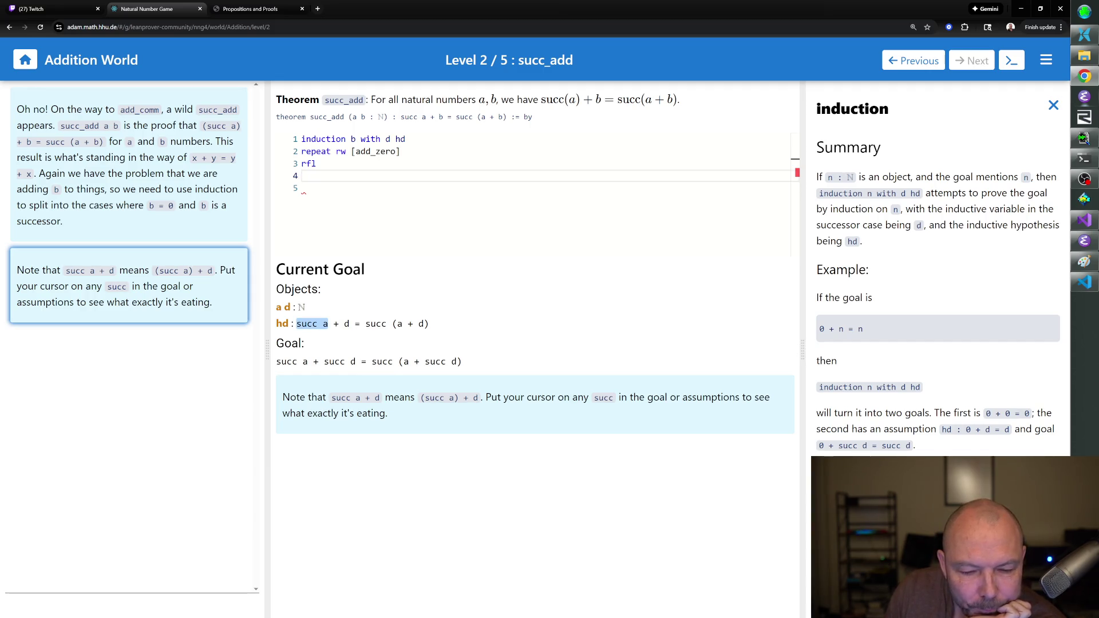
mouse_move(307, 324)
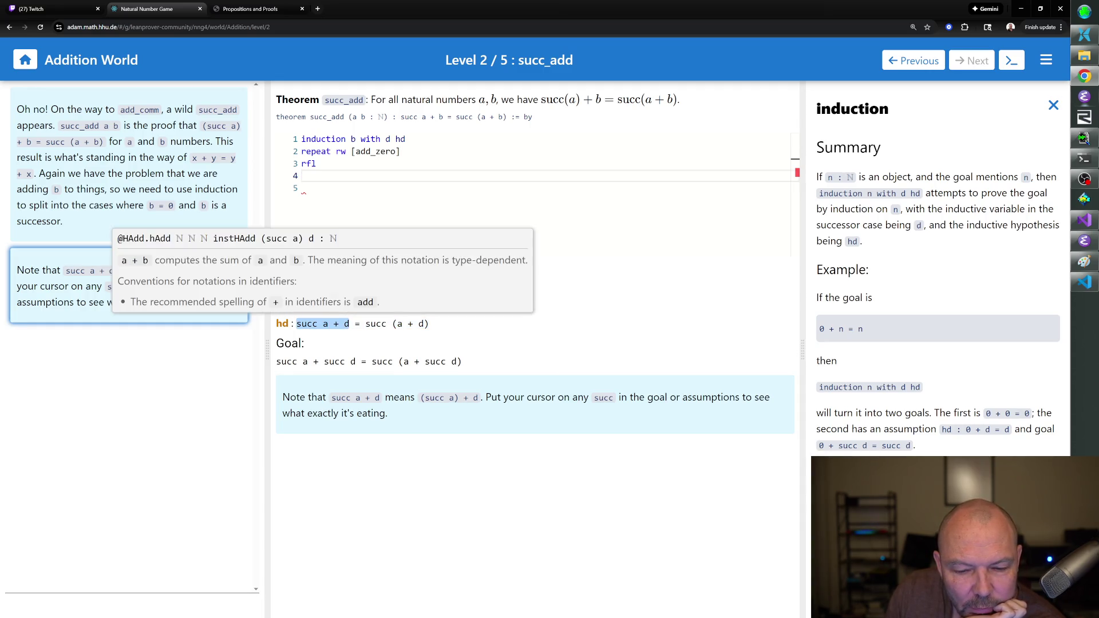
mouse_move(396, 324)
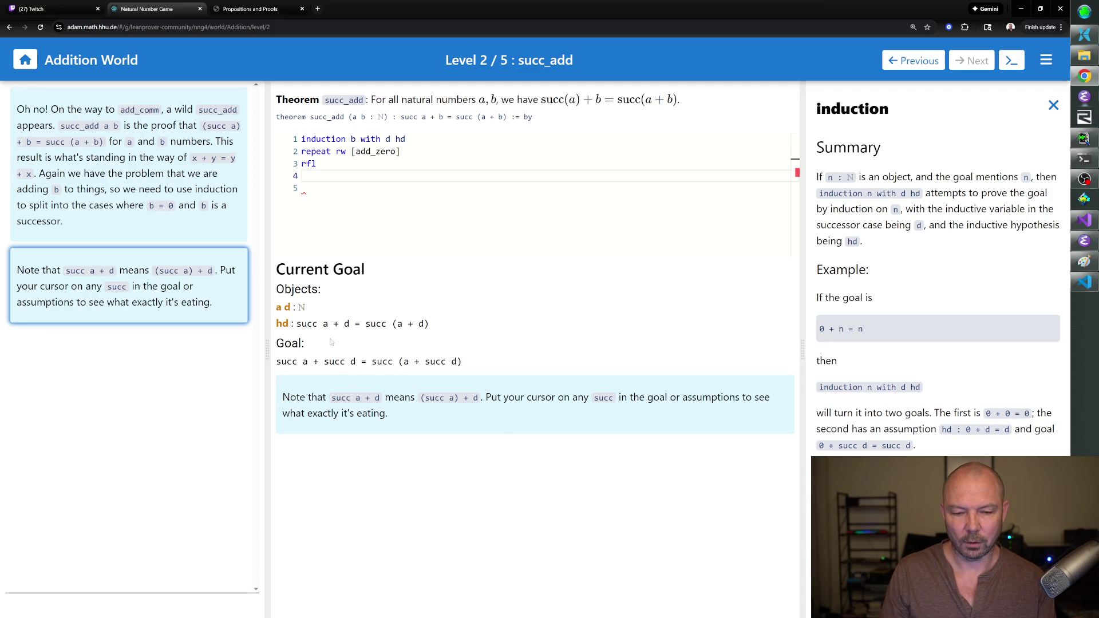
mouse_move(340, 361)
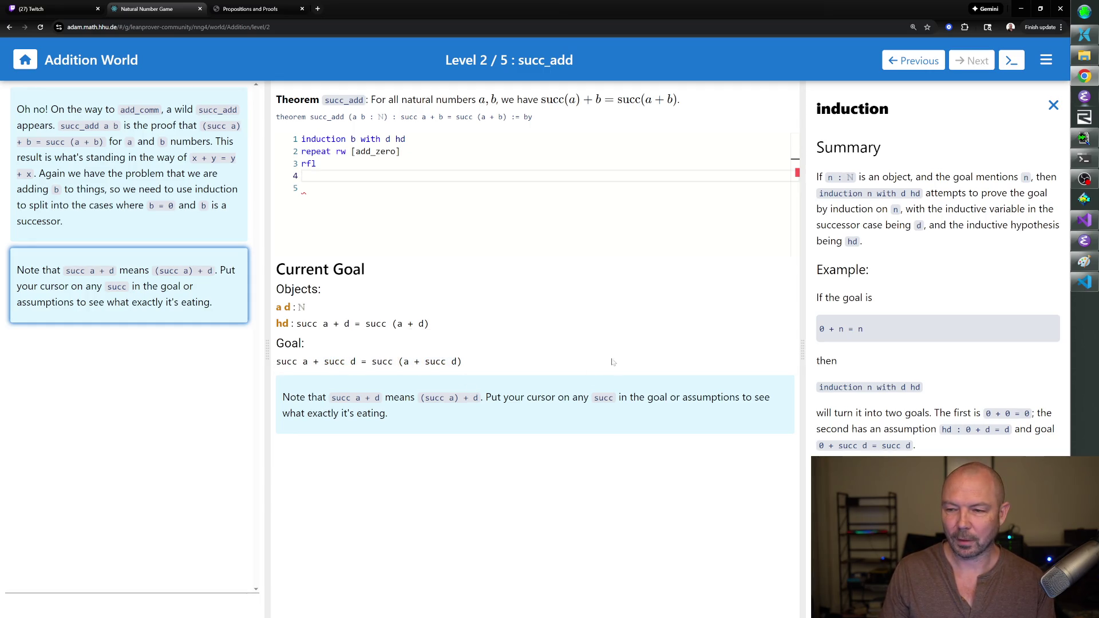
click(1053, 105)
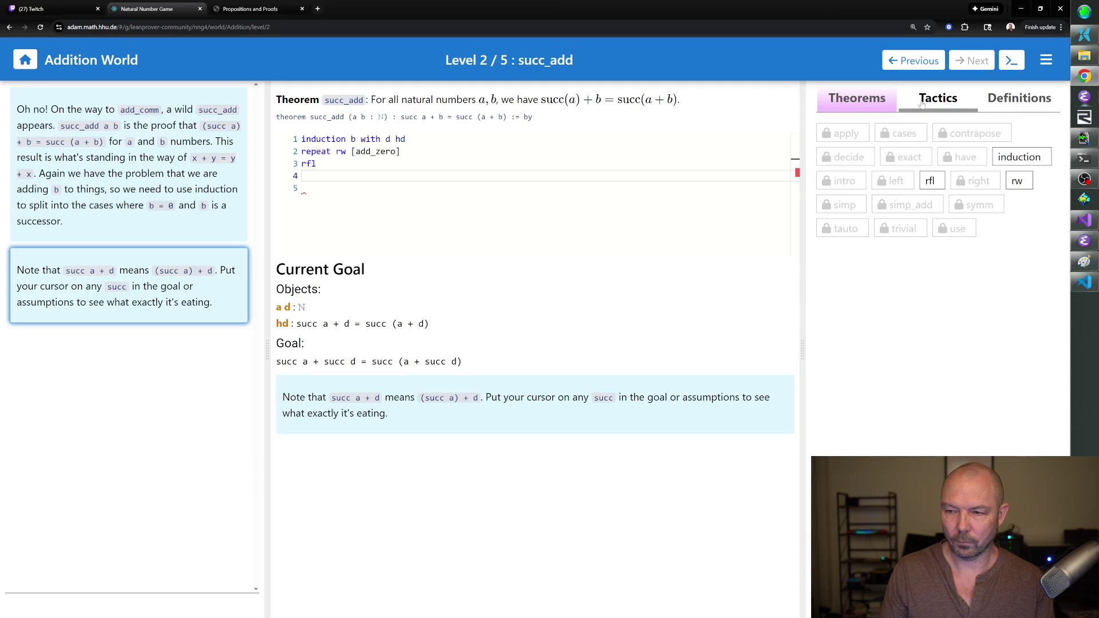
Check add_succ under Theorems and add 'rw [← add_succ]' as line 4.
click(865, 107)
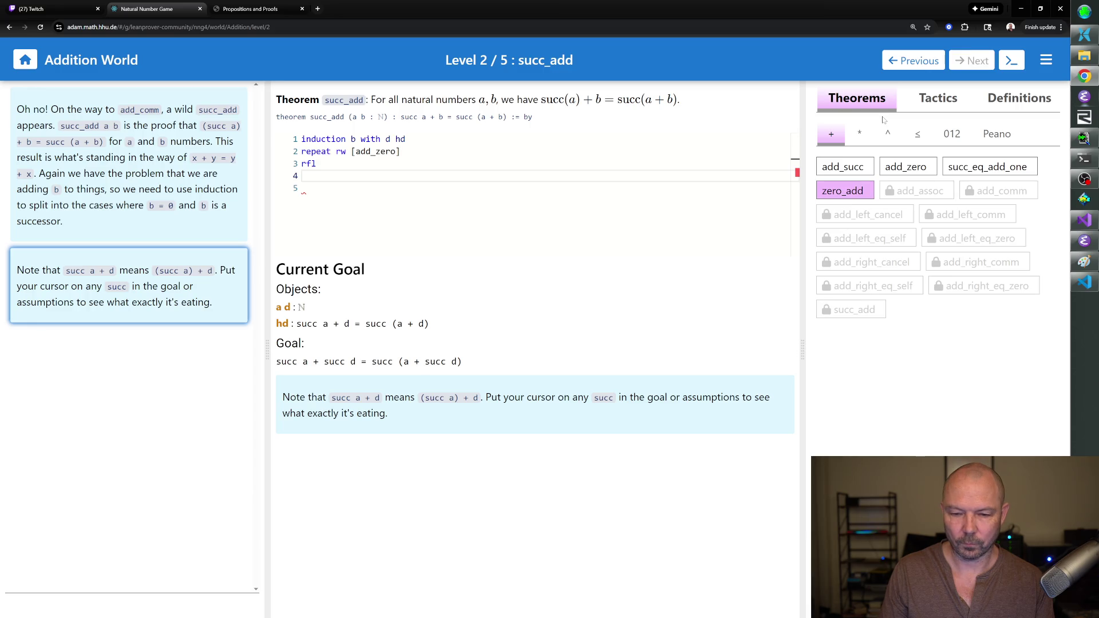
click(861, 166)
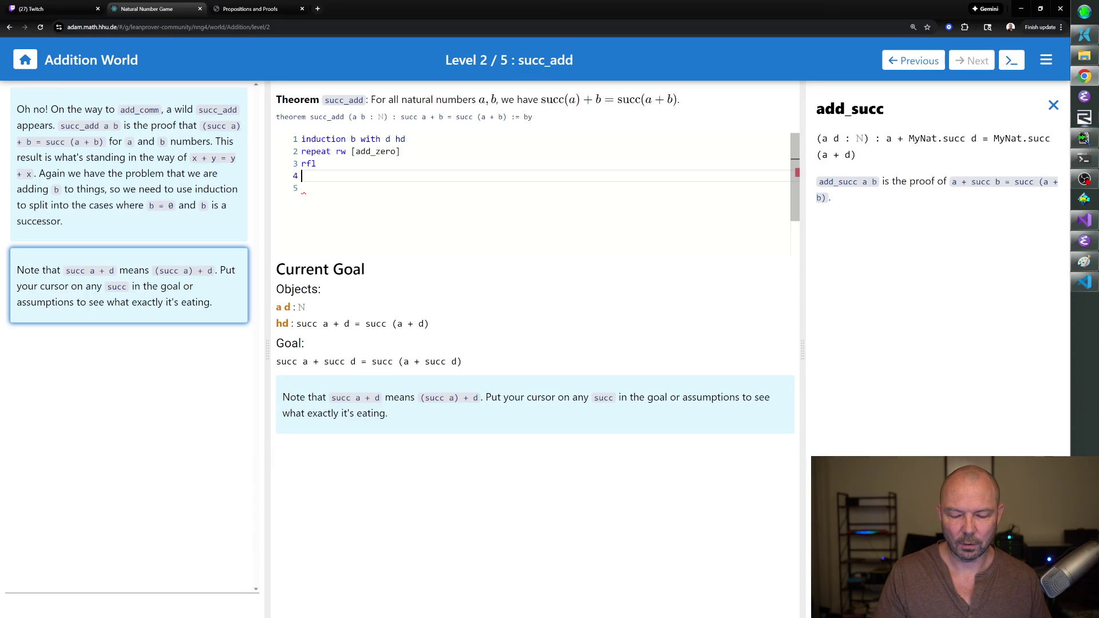
text(rw [← )
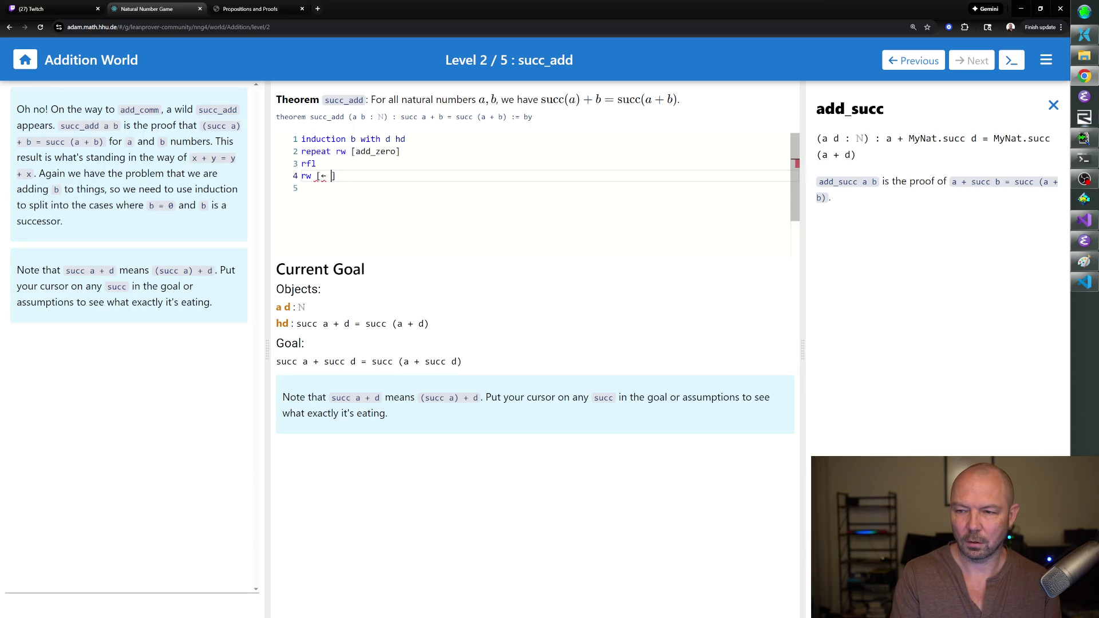
text(add_succ)
key(Return)
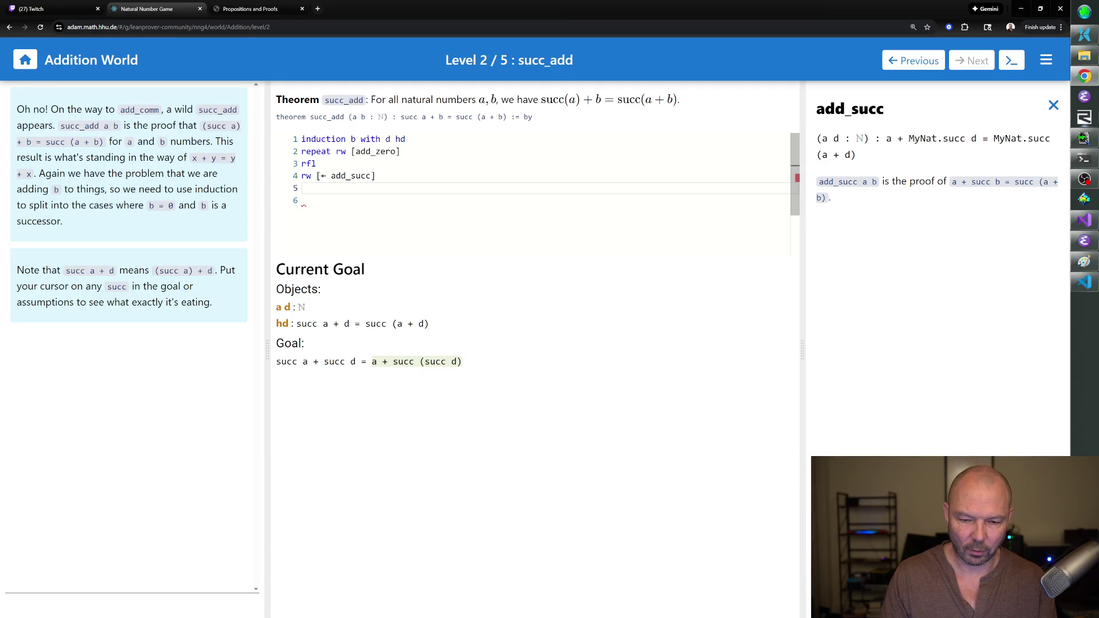
click(1053, 106)
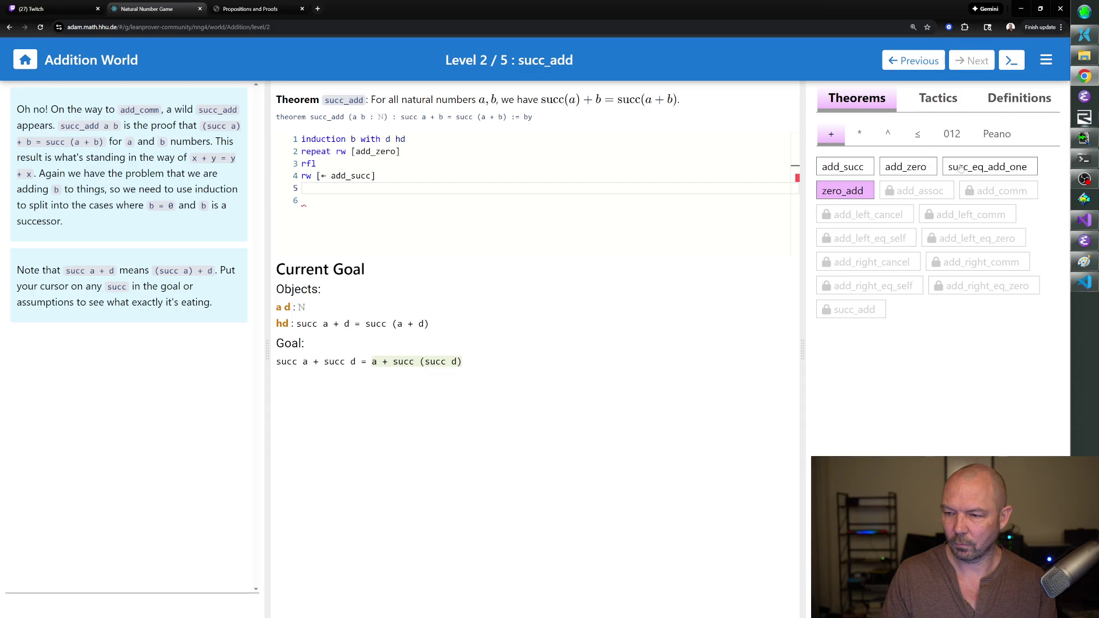
Add 'nth_rewrite 3 [succ_eq_add_one]' as line 5, consulting the succ_eq_add_one documentation.
click(962, 167)
text(rw )
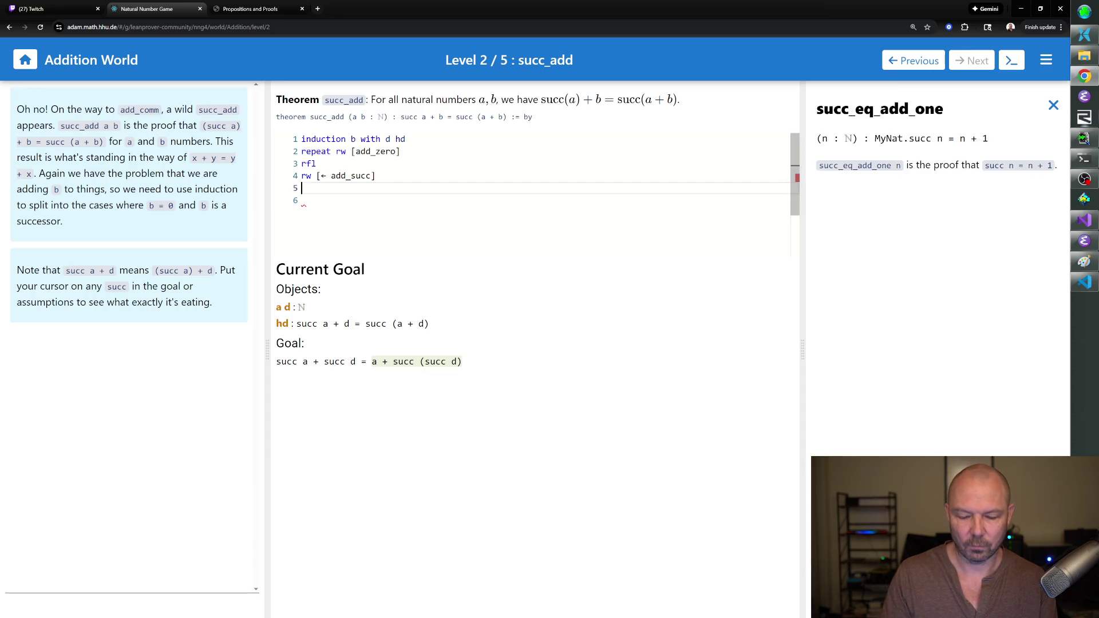
text([succ_eq_ad)
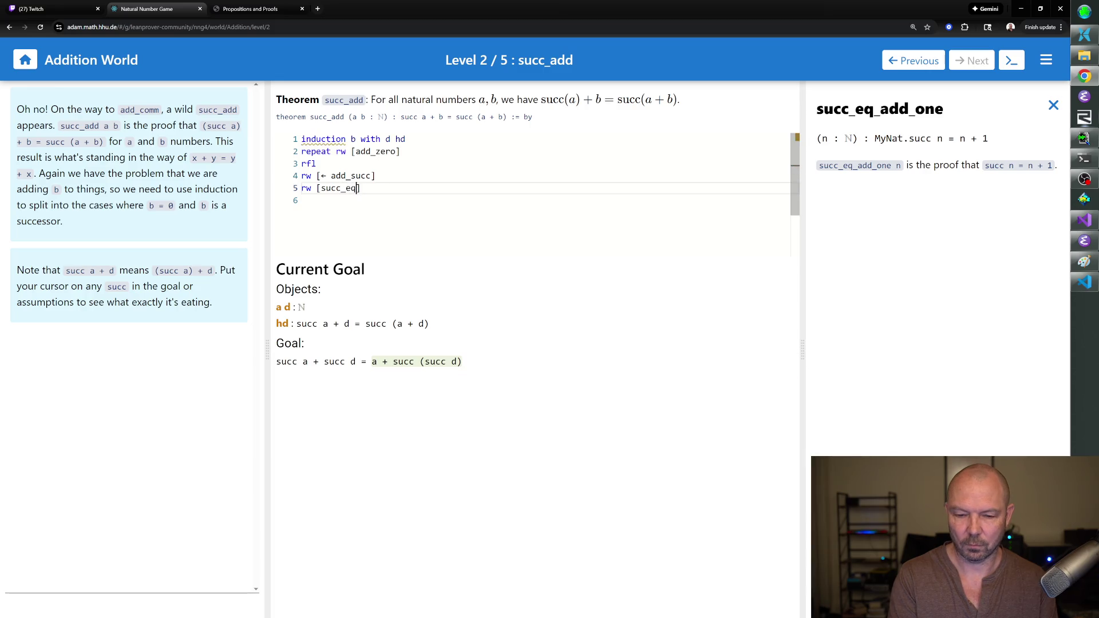
text(d_one)
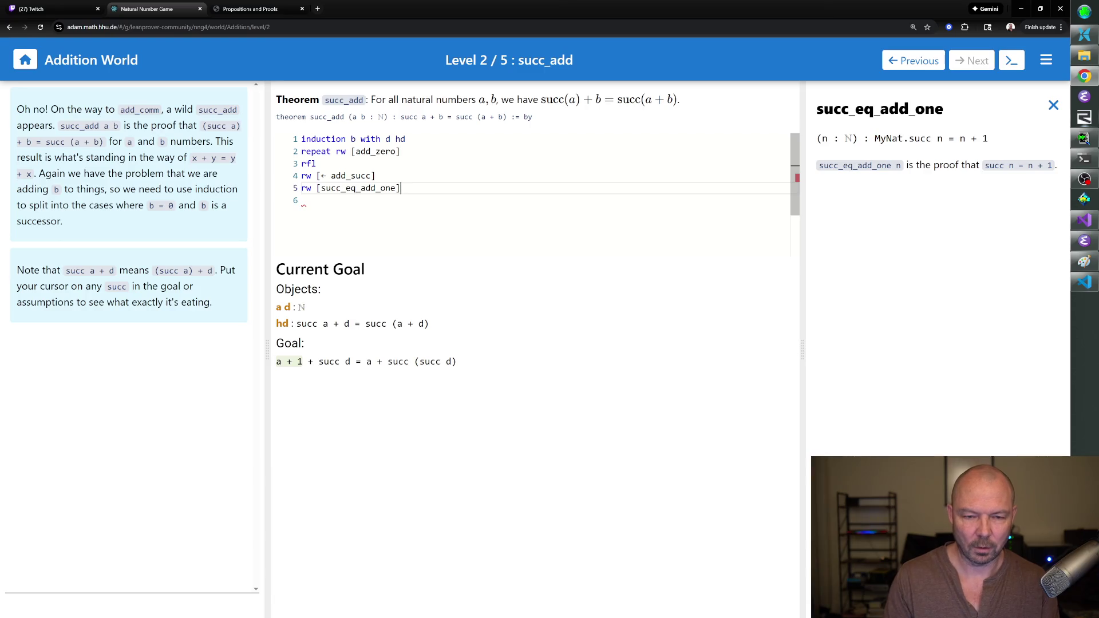
double_click(306, 188)
text(nth_rewrite 3)
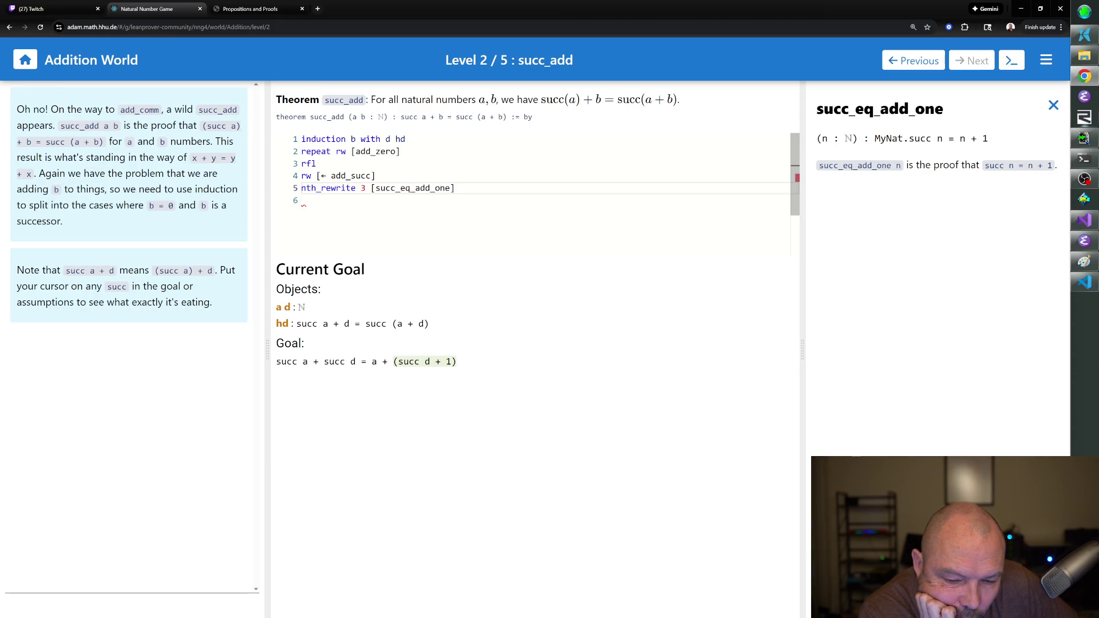
Review the succ_eq_add_one and add_succ documentation again.
click(1053, 104)
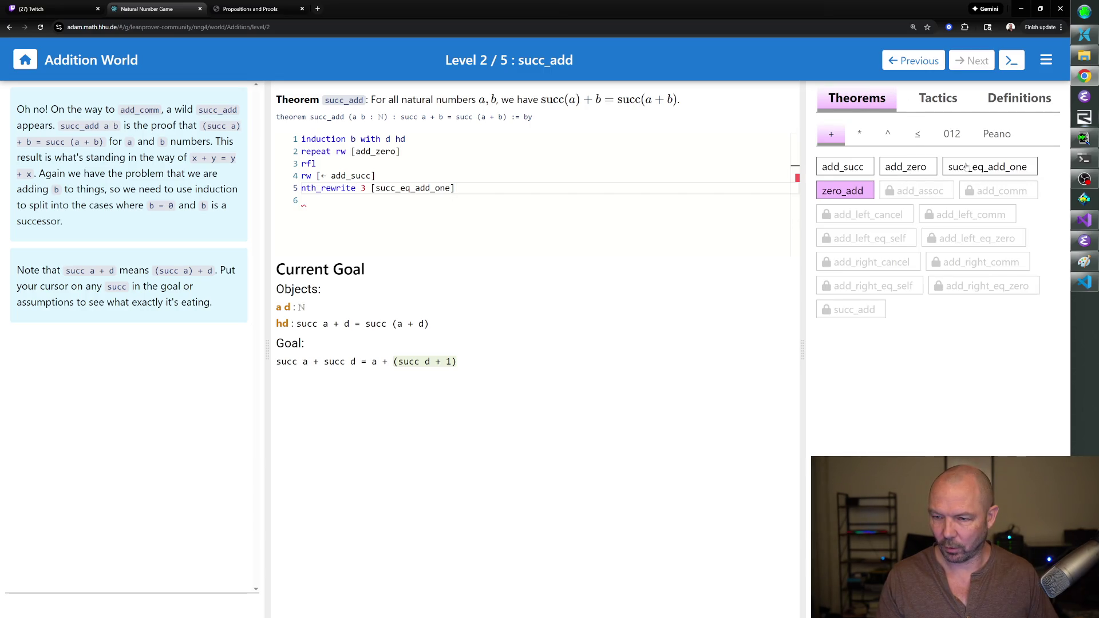
click(966, 166)
click(1053, 104)
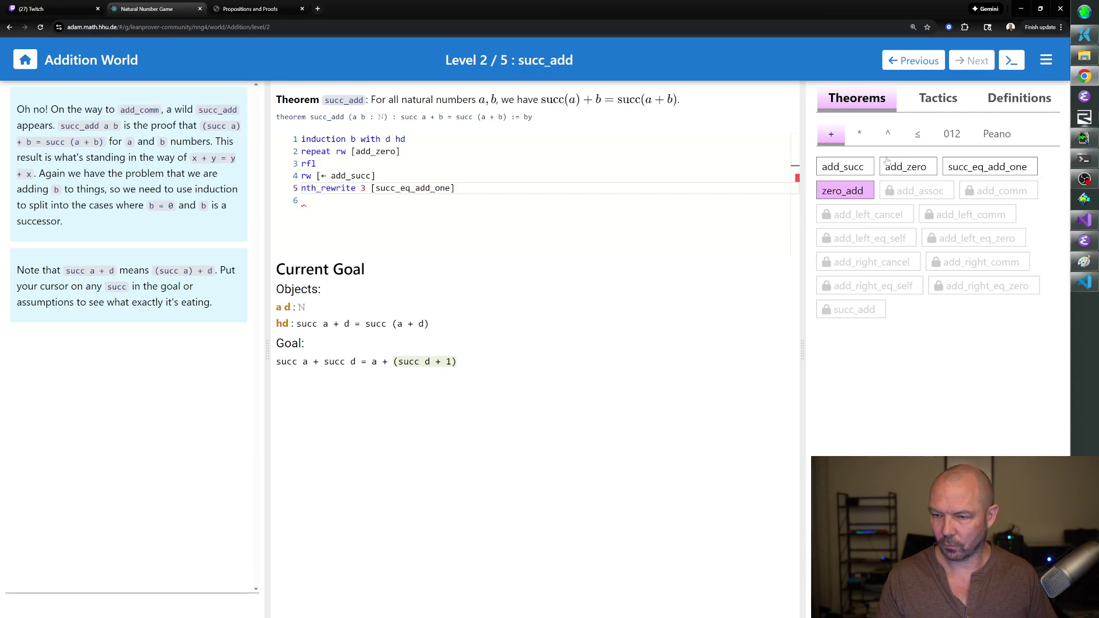
click(864, 171)
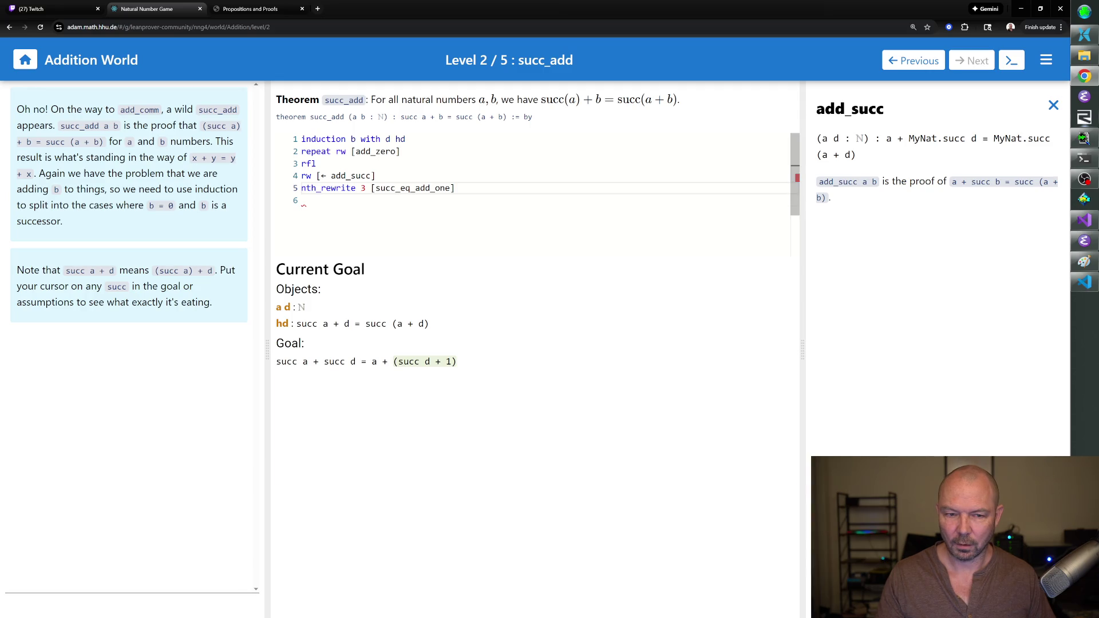
Try 'rw [one_eq_succ_zero]' on line 6, inspect the resulting goal, then start deleting it.
click(302, 200)
text(rw [one_e)
text(q_succ_)
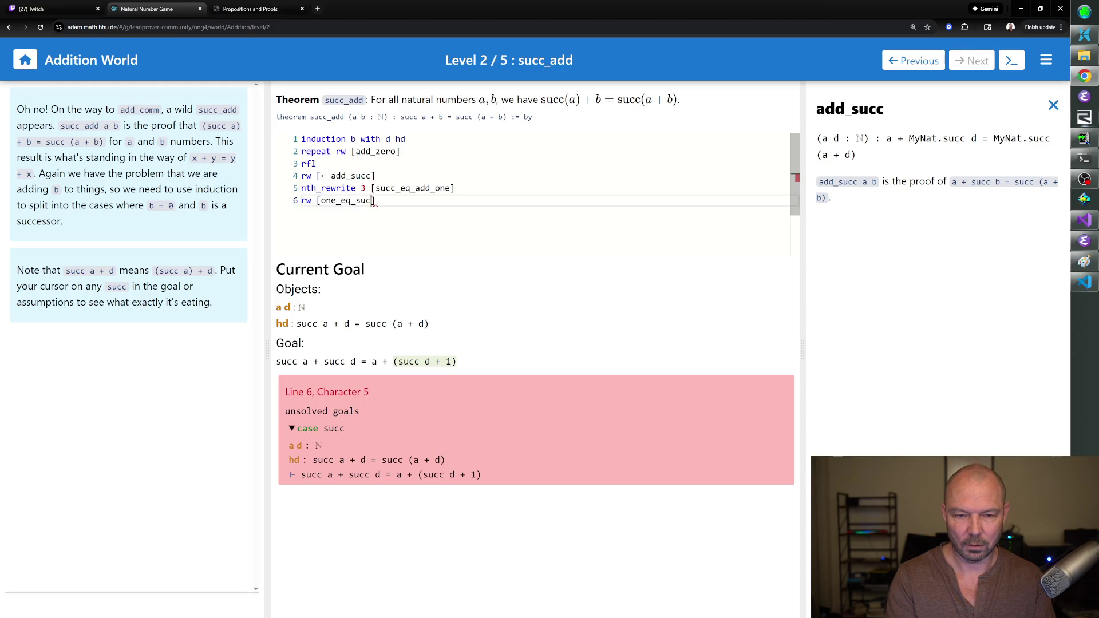
text(zero])
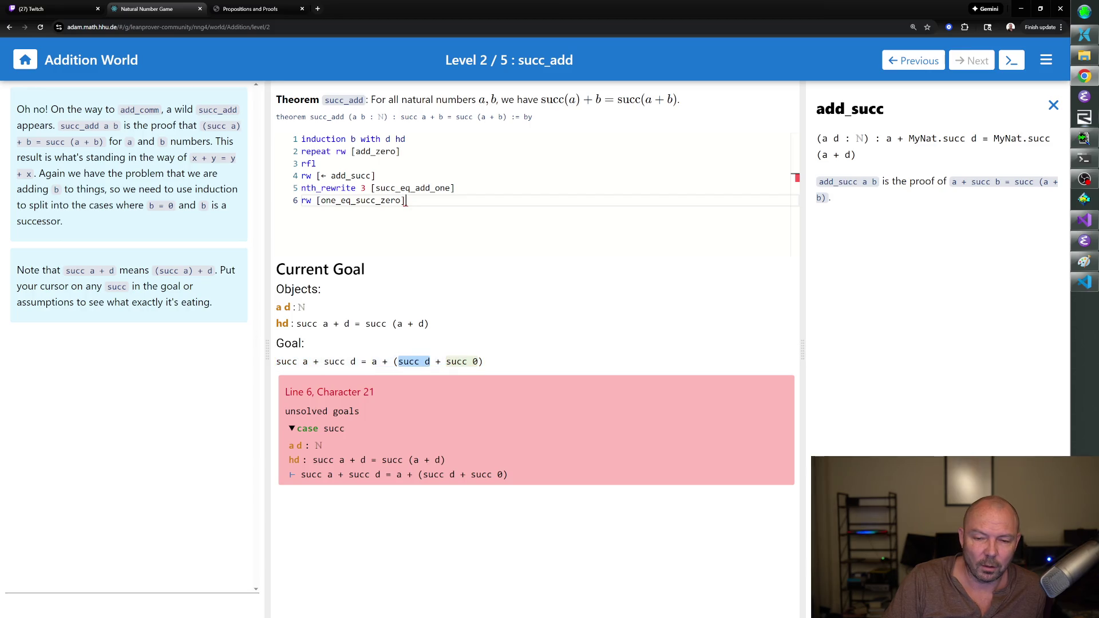
mouse_move(414, 362)
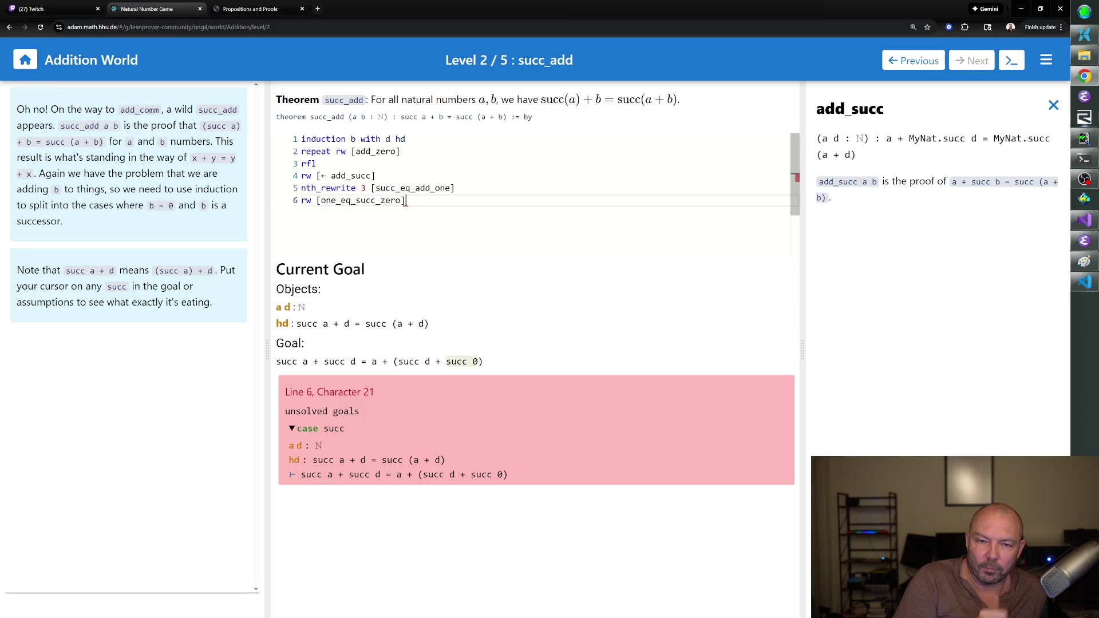
key(BackSpace)
key(BackSpace)
key(BackSpace)
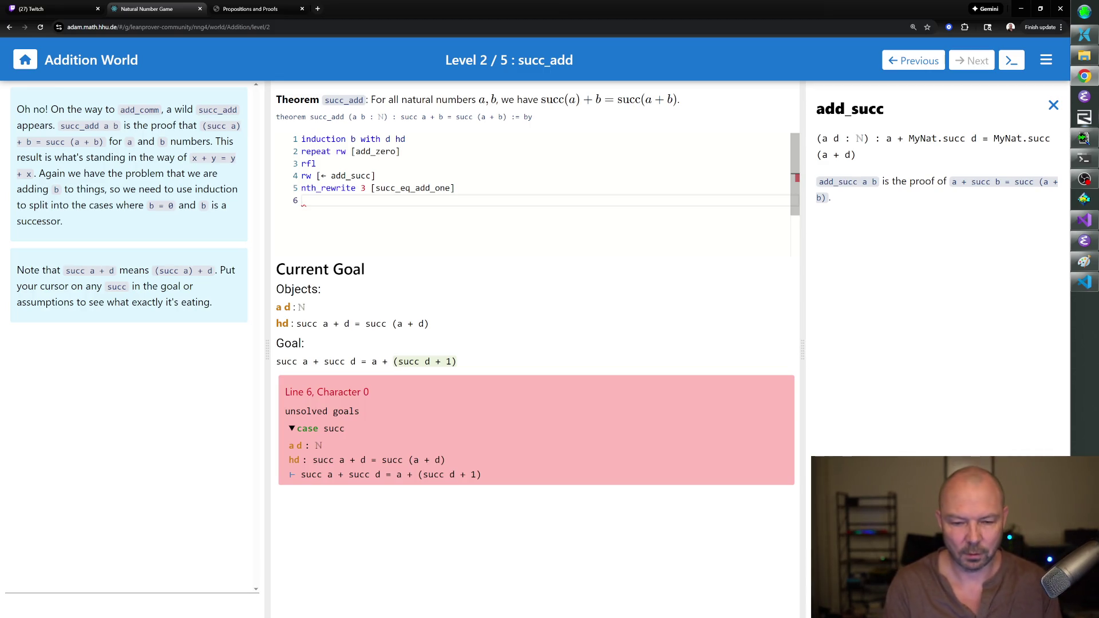
Replace a trial 'nth_rewrite 1 [add_succ]' line with 'nth_rewrite 2 [succ_eq_add_one]'.
text(nth_rewrite 1 [add_succ])
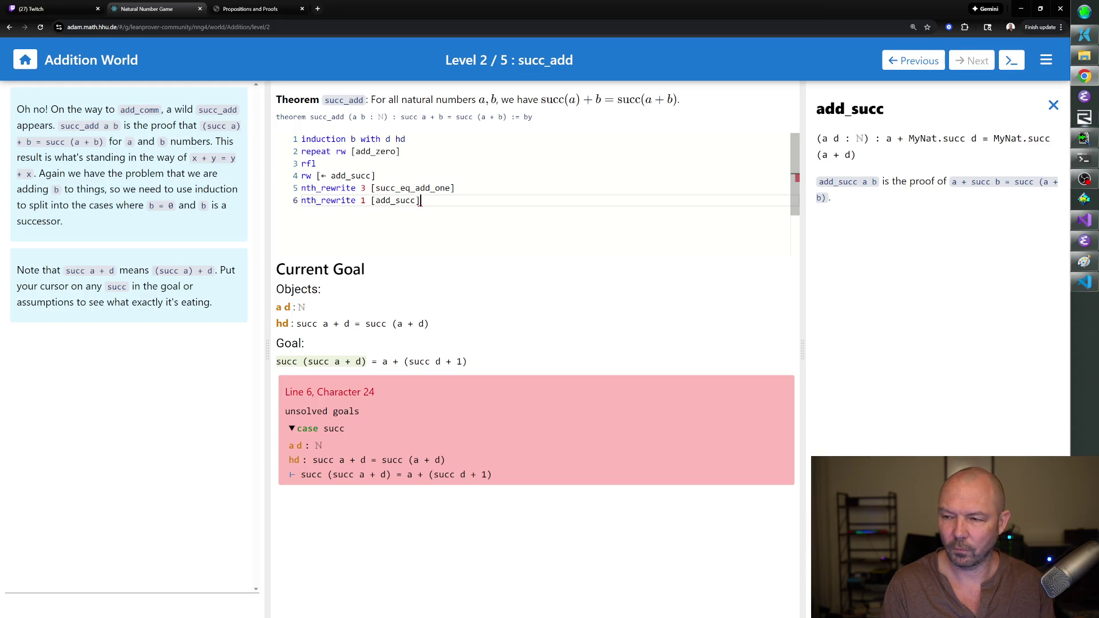
key(BackSpace)
key(BackSpace)
key(BackSpace)
key(ctrl+BackSpace)
key(ctrl+BackSpace)
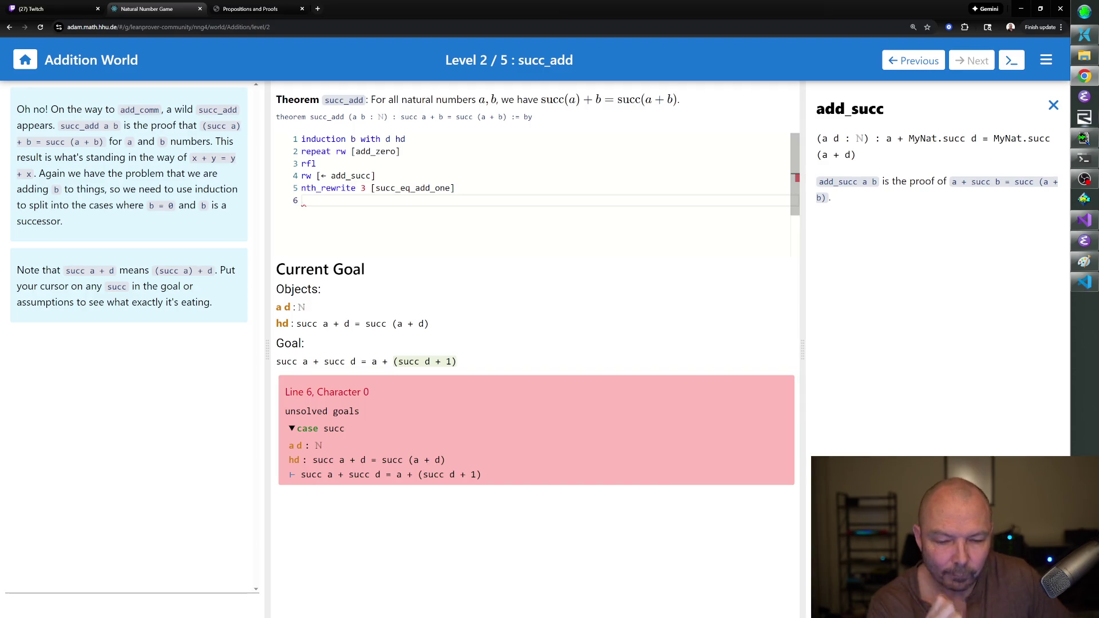
text(nth_rewrite 2[)
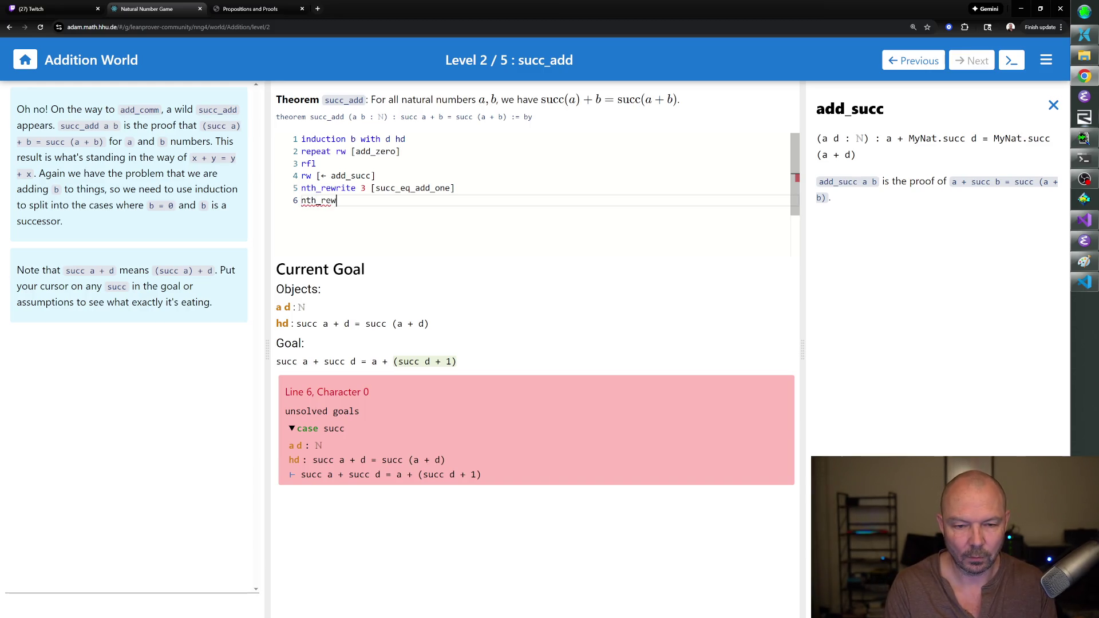
key(BackSpace)
text([suc)
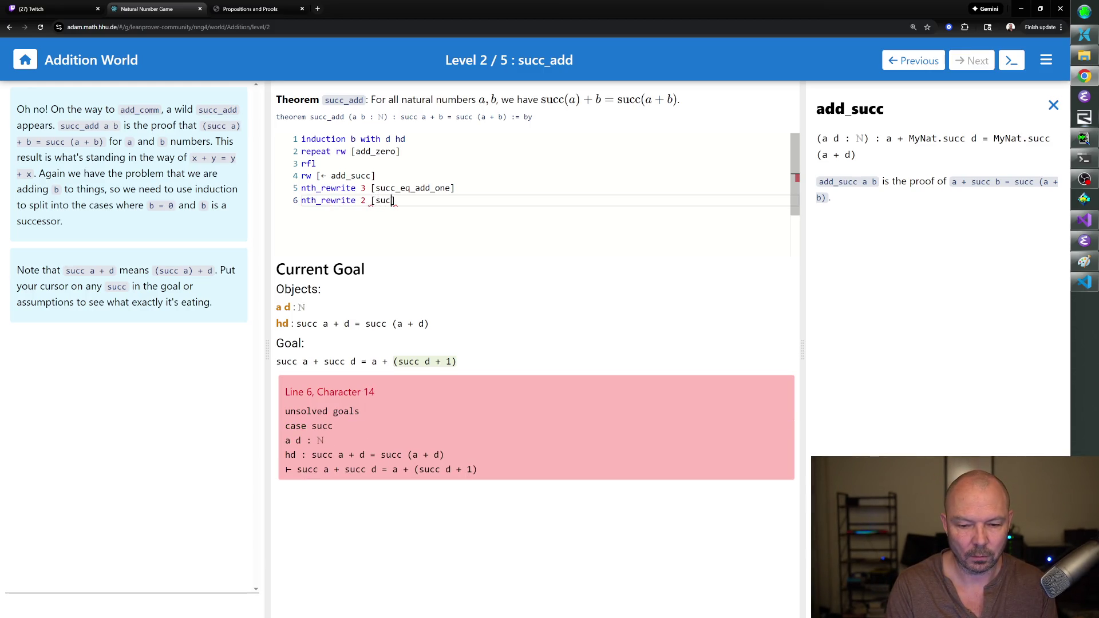
text(c_eq_add_one)
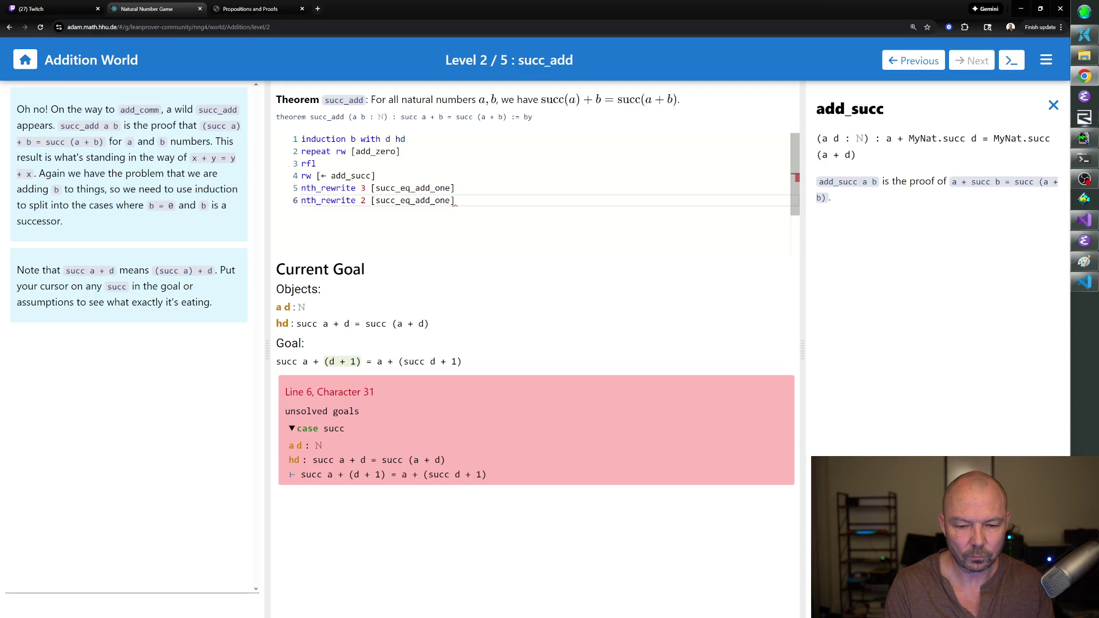
Delete the 'nth_rewrite 3' line and test occurrence 1 versus 2 in the new rewrite.
drag(454, 188, 301, 187)
key(BackSpace)
key(BackSpace)
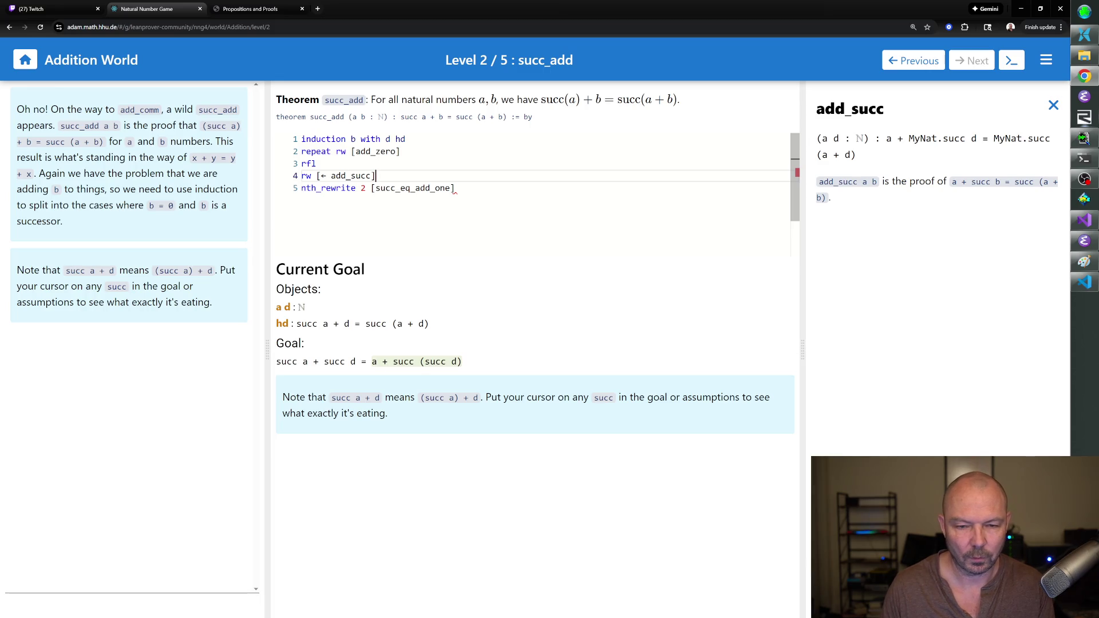
click(363, 188)
key(BackSpace)
text(1)
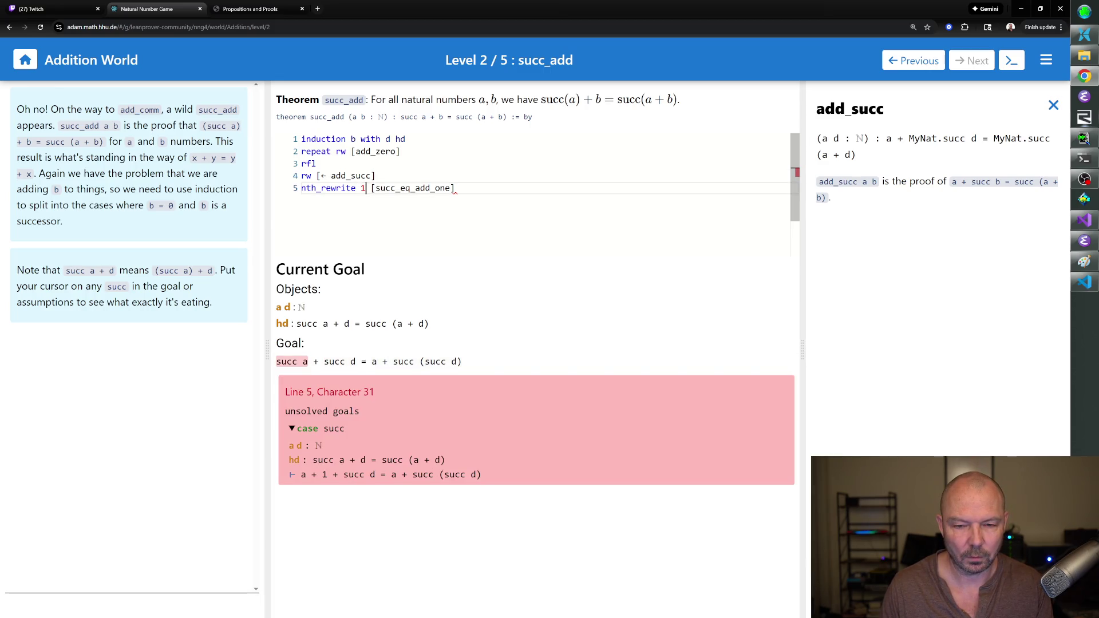
click(456, 188)
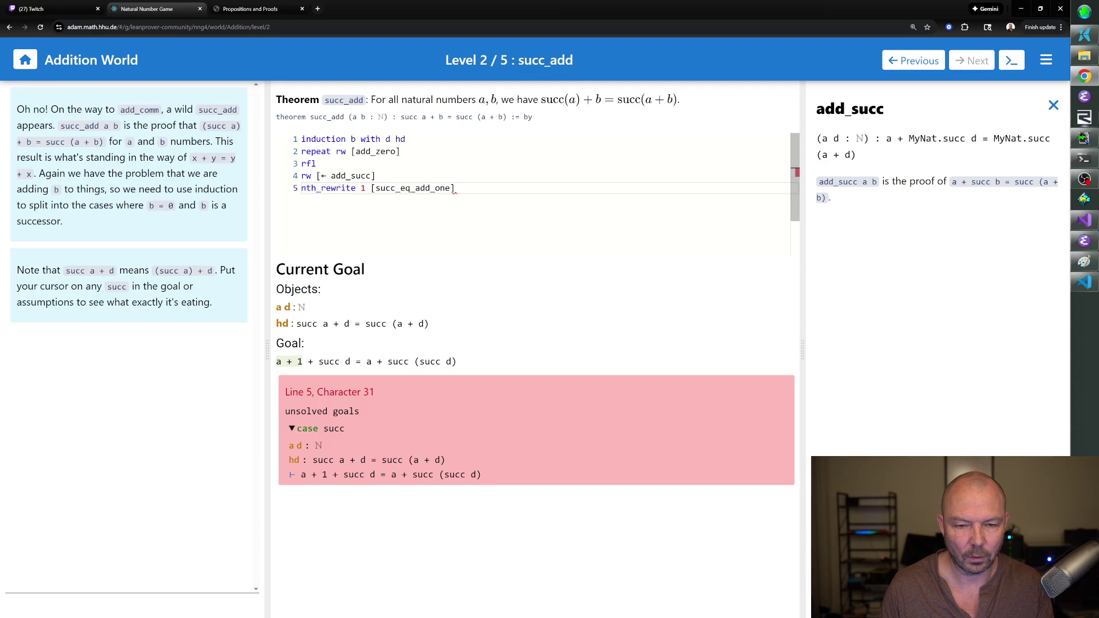
double_click(363, 188)
text(2)
click(456, 188)
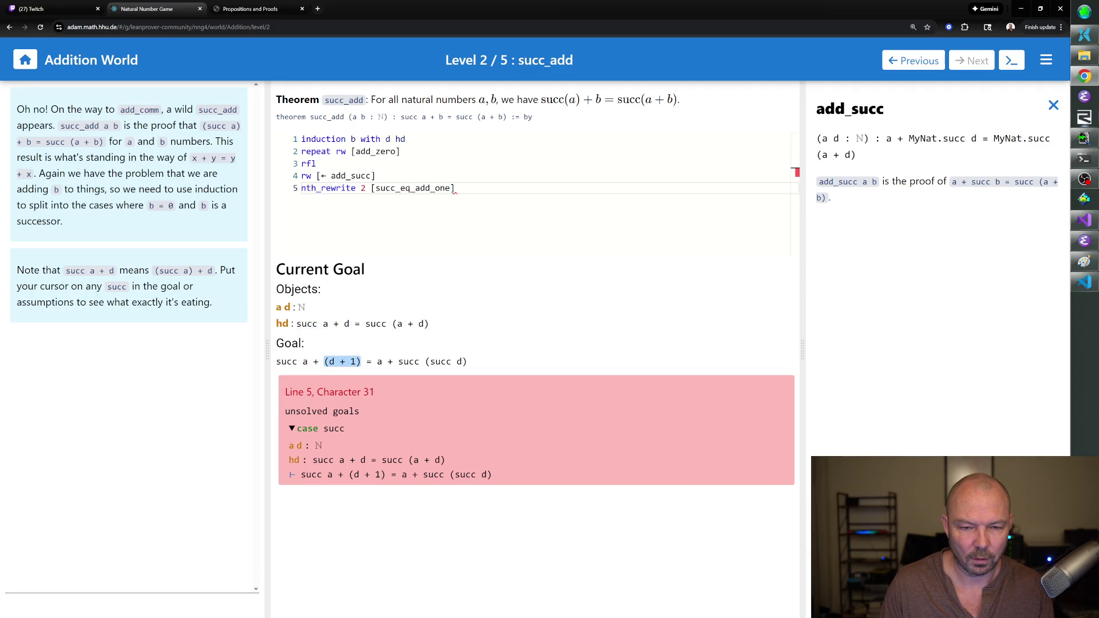
Delete the 'nth_rewrite 2 [succ_eq_add_one]' line and select 'rw [← add_succ]' for removal.
mouse_move(342, 361)
drag(454, 188, 302, 189)
key(BackSpace)
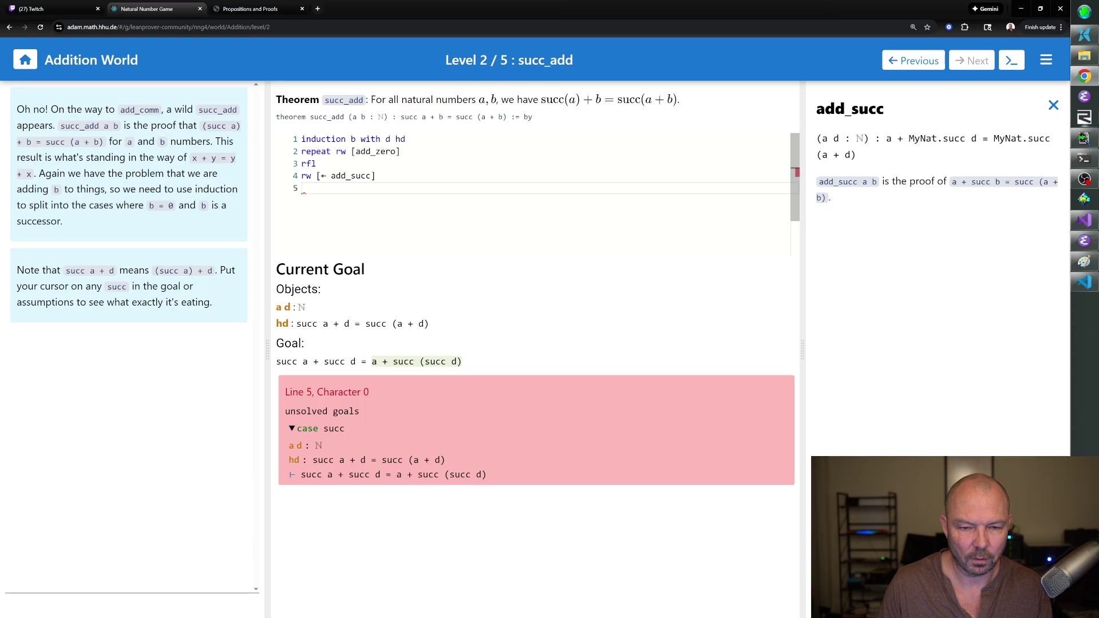
drag(376, 175, 301, 177)
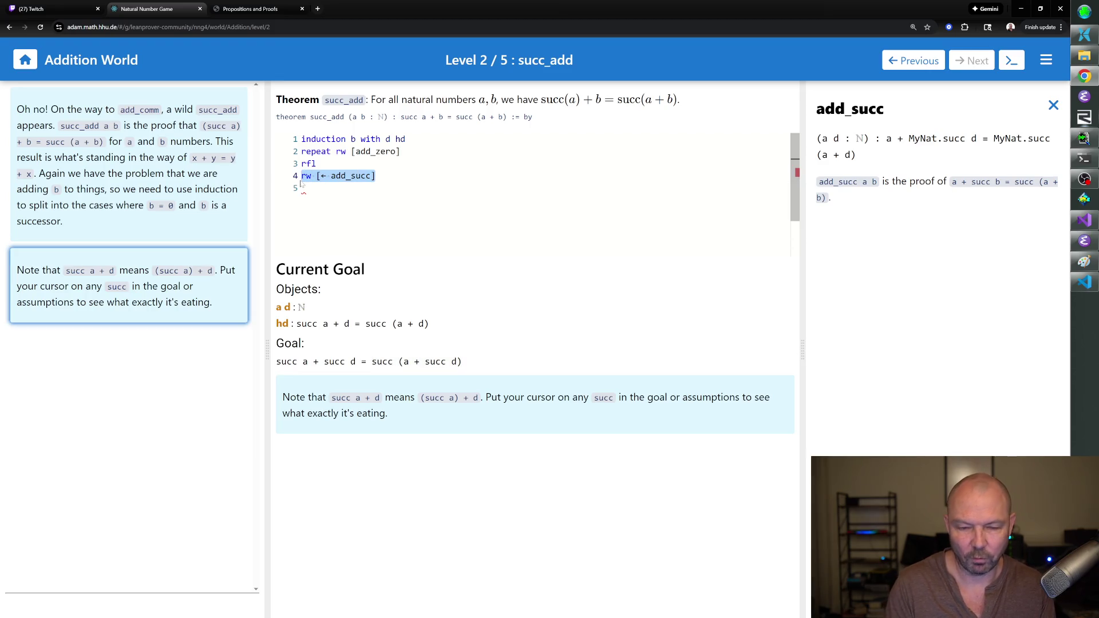
Delete 'rw [← add_succ]' and type 'rw [succ_eq_add_one d]' in its place.
key(BackSpace)
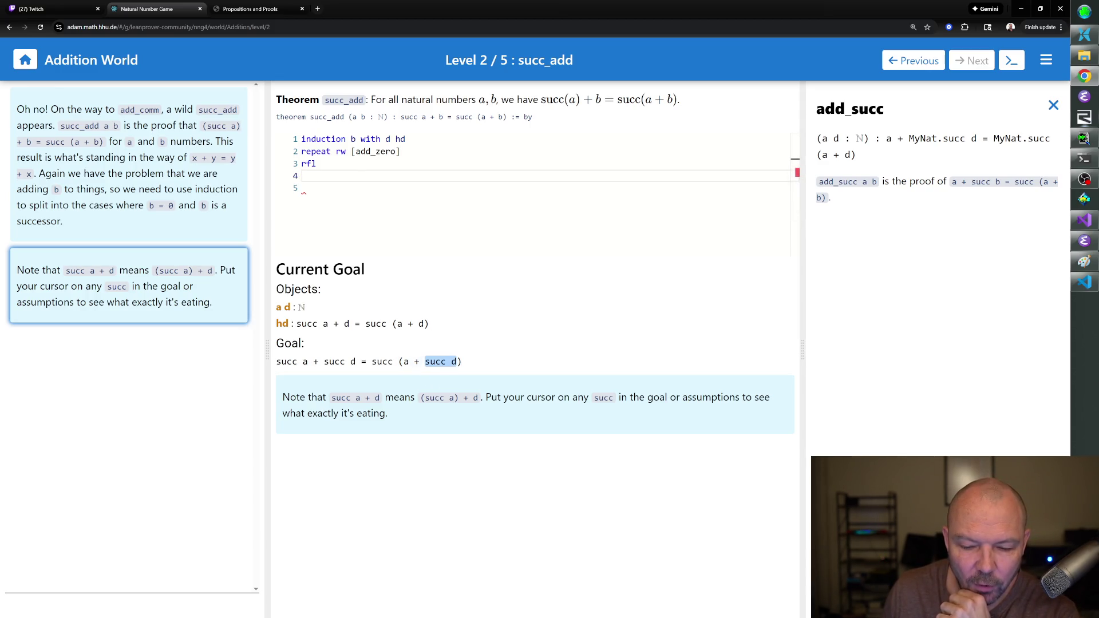
mouse_move(443, 362)
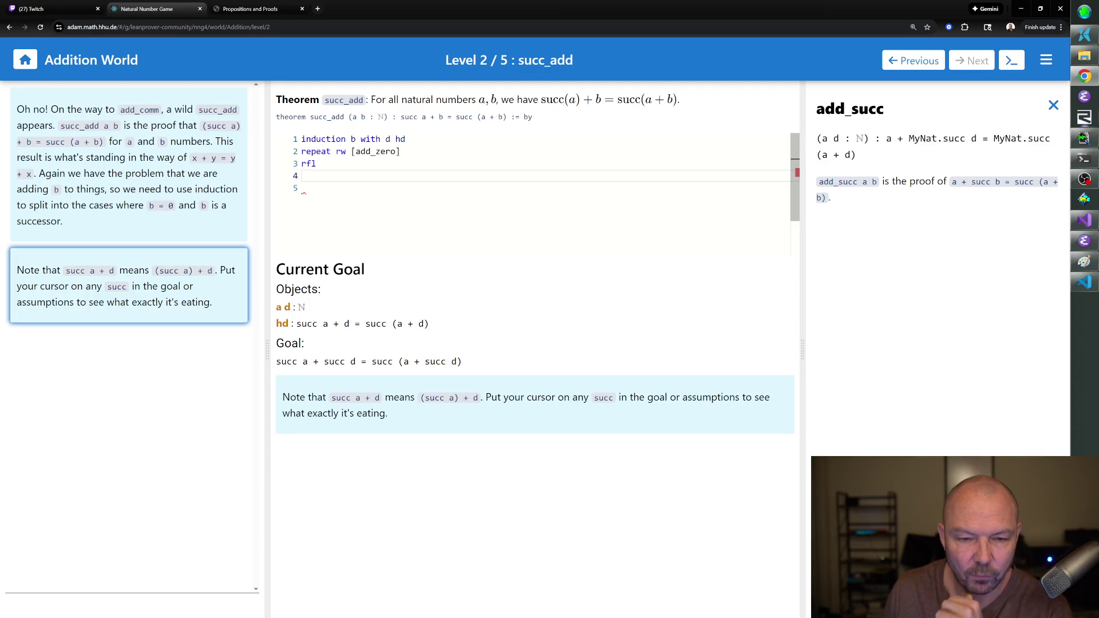
text(rw [succ_eq_add_one d)
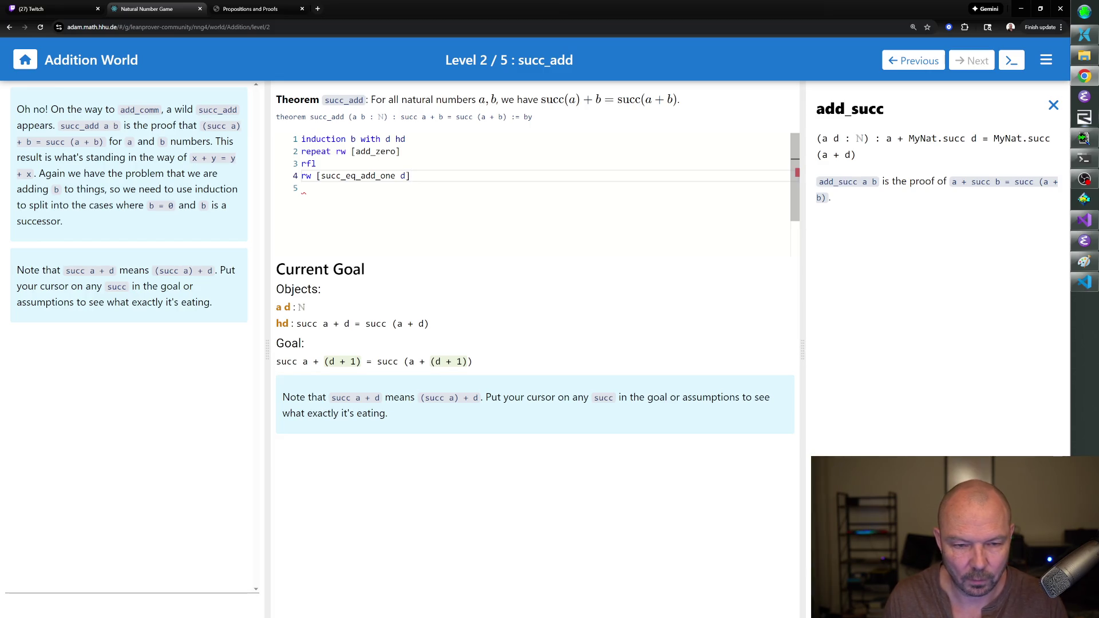
double_click(306, 176)
text(nth_rewrite 2)
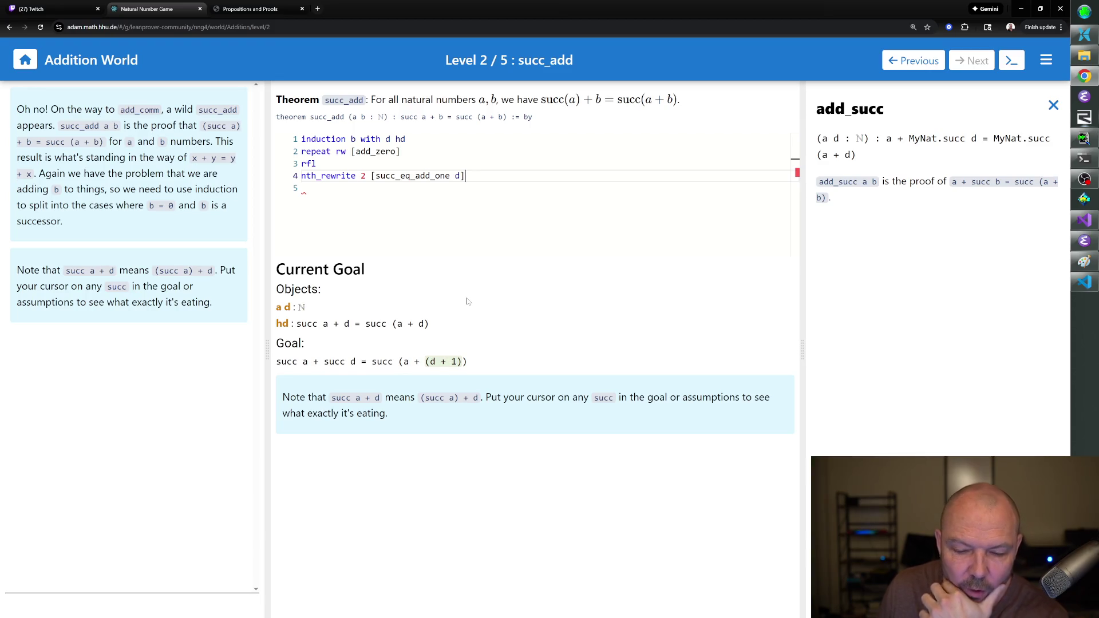
drag(467, 175, 301, 175)
key(BackSpace)
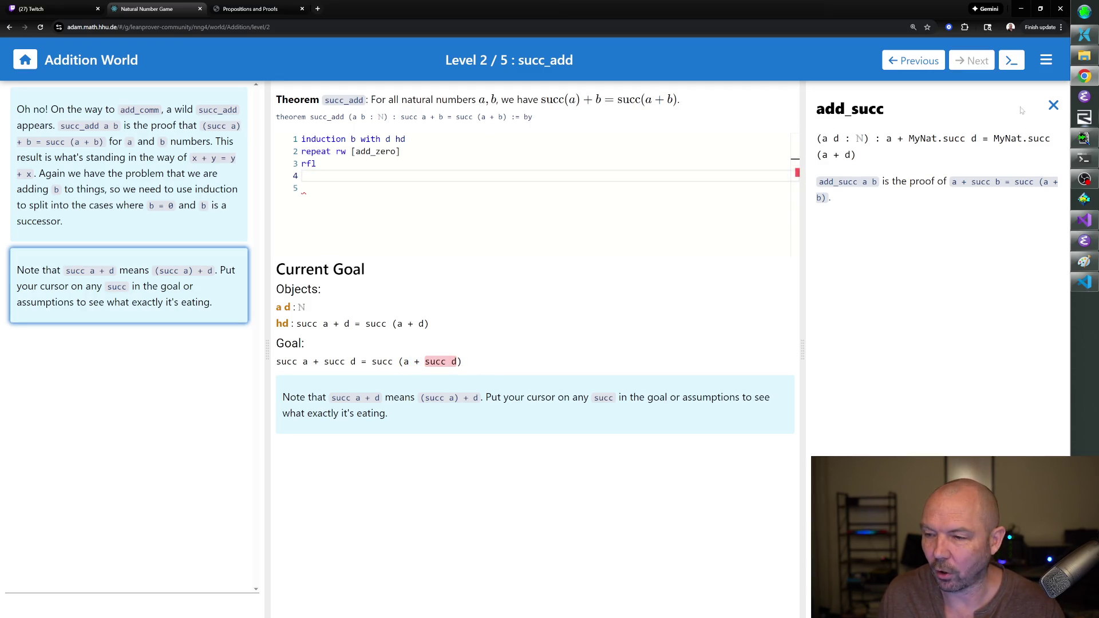
click(1052, 106)
click(989, 166)
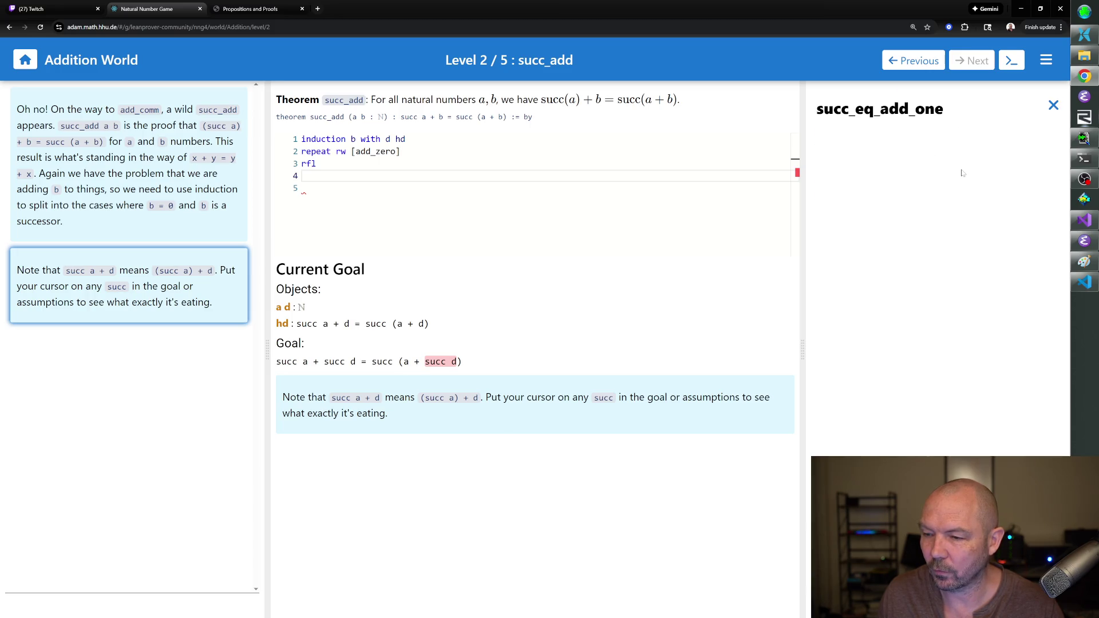
click(1052, 105)
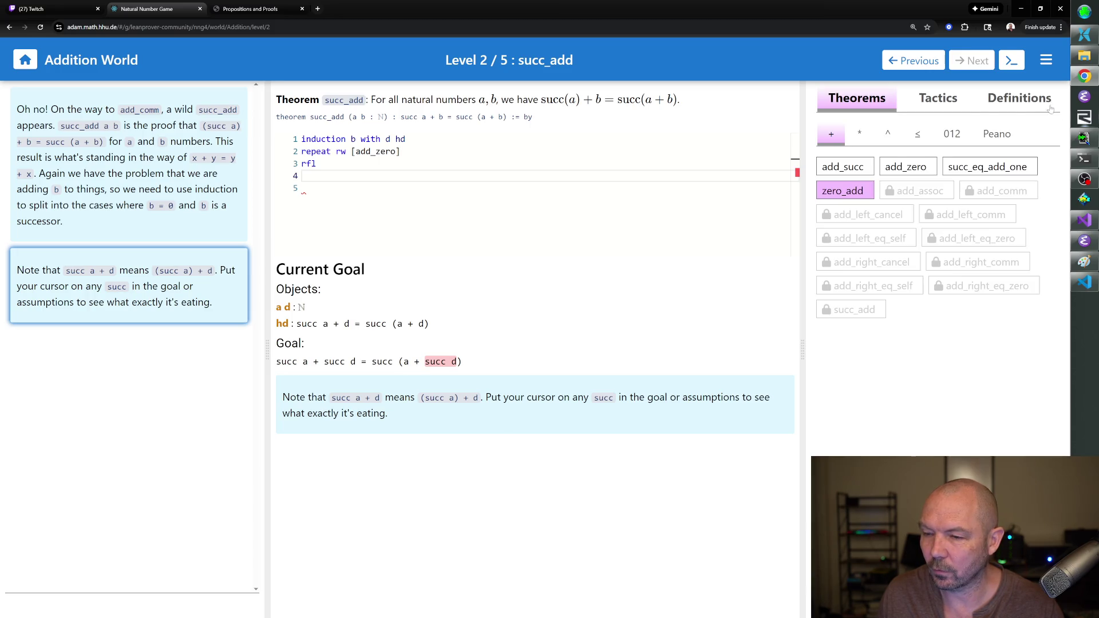
click(853, 172)
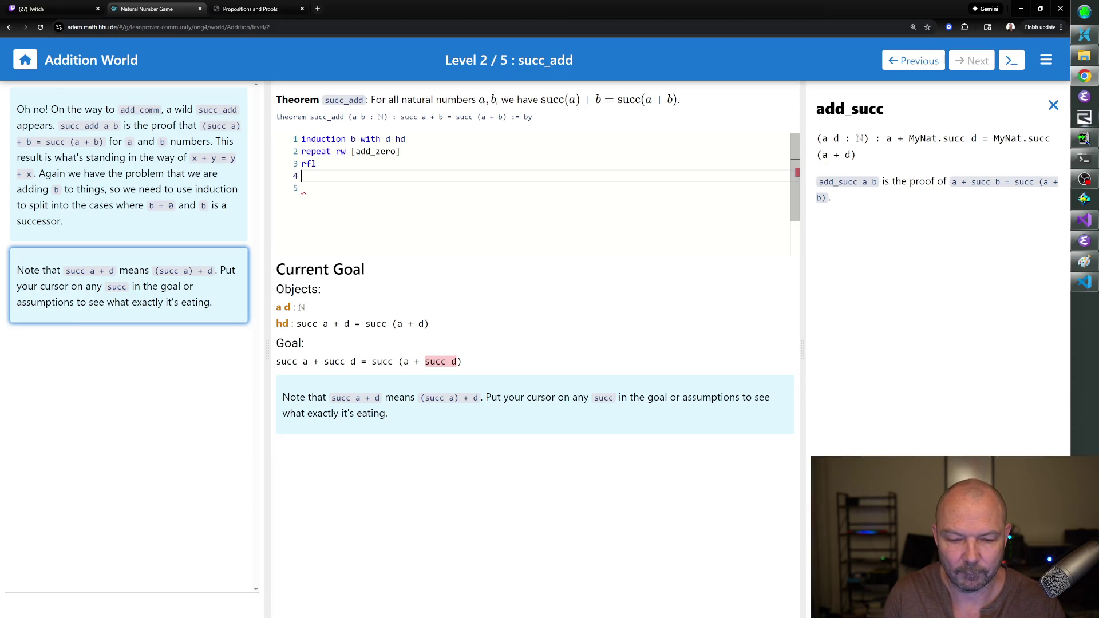
text(nth)
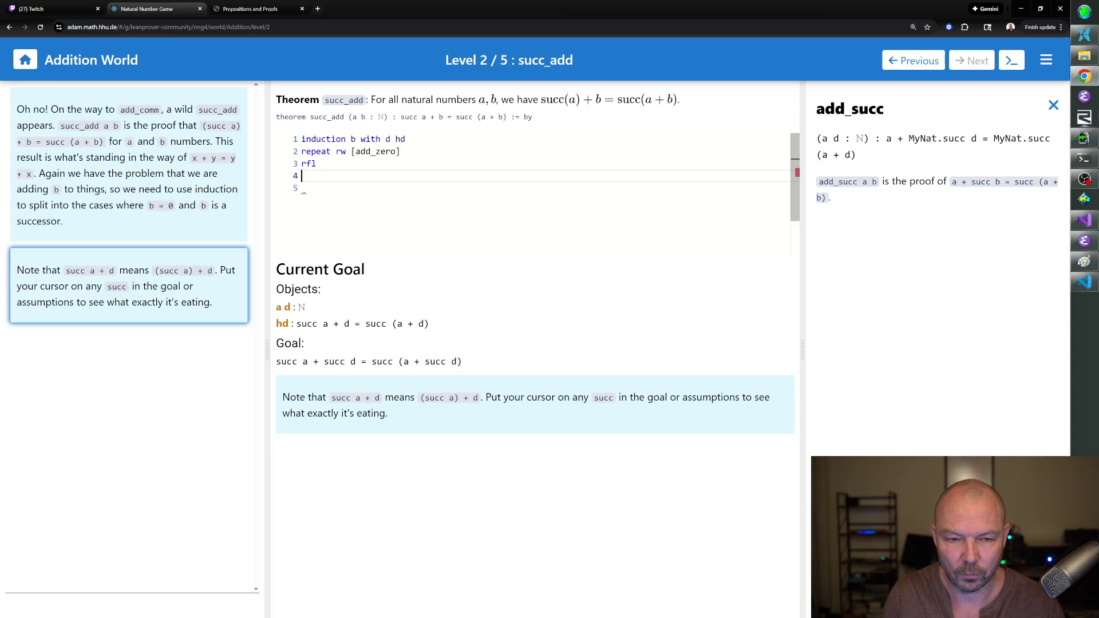
text(_rewirte 2)
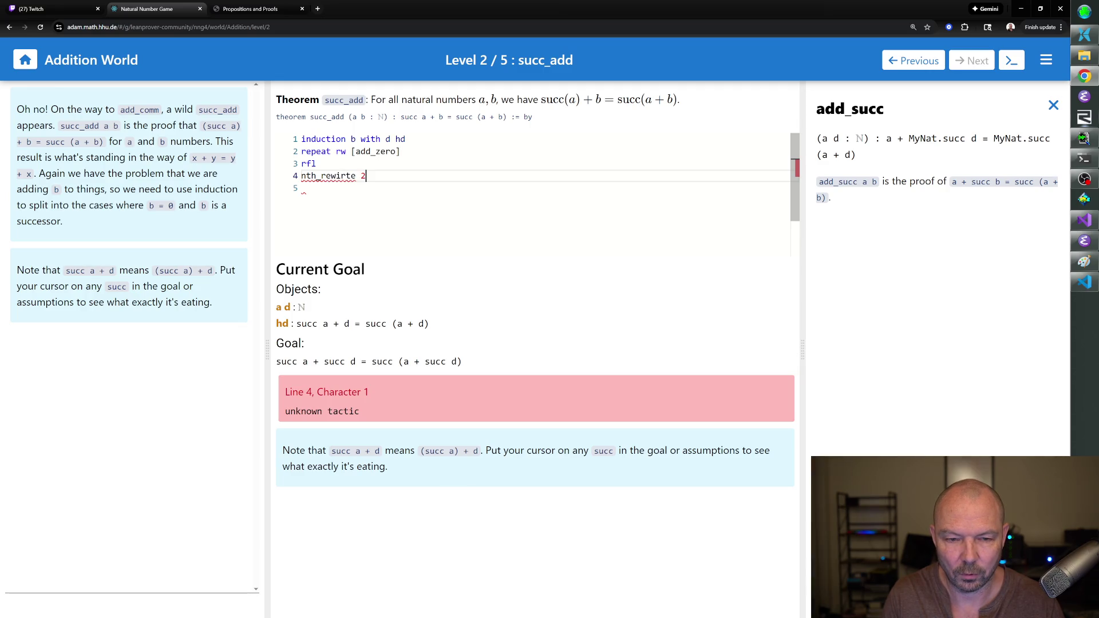
Correct the line to 'nth_rewrite 2 [add_succ]' and add 'rw [← hd]' below it.
key(BackSpace)
key(BackSpace)
key(BackSpace)
key(BackSpace)
key(BackSpace)
key(BackSpace)
text(rite )
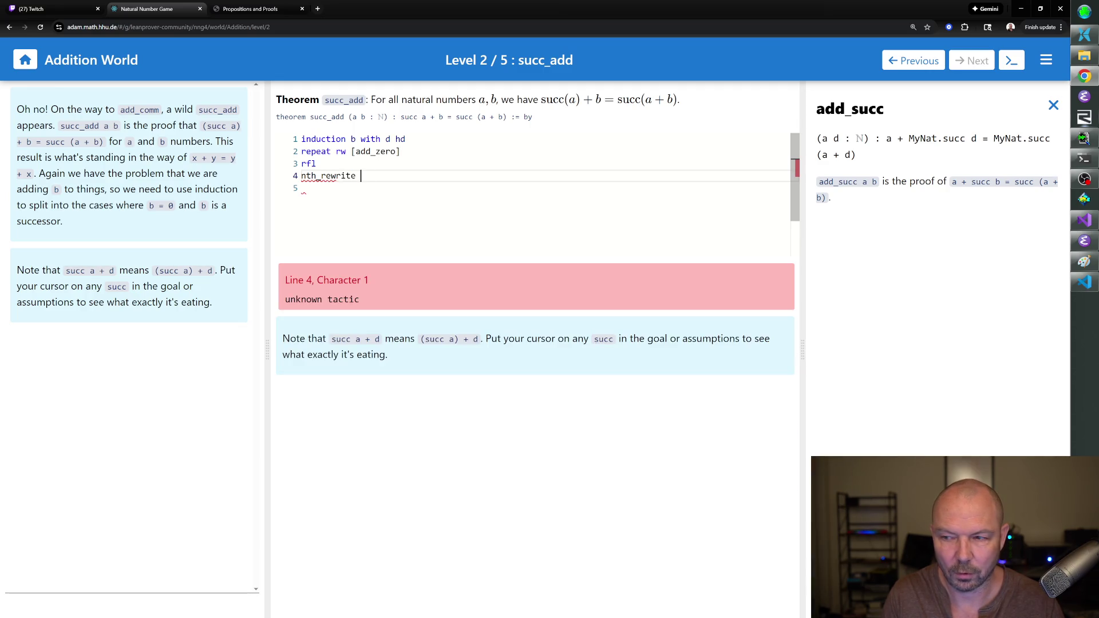
text(2 [add_succ)
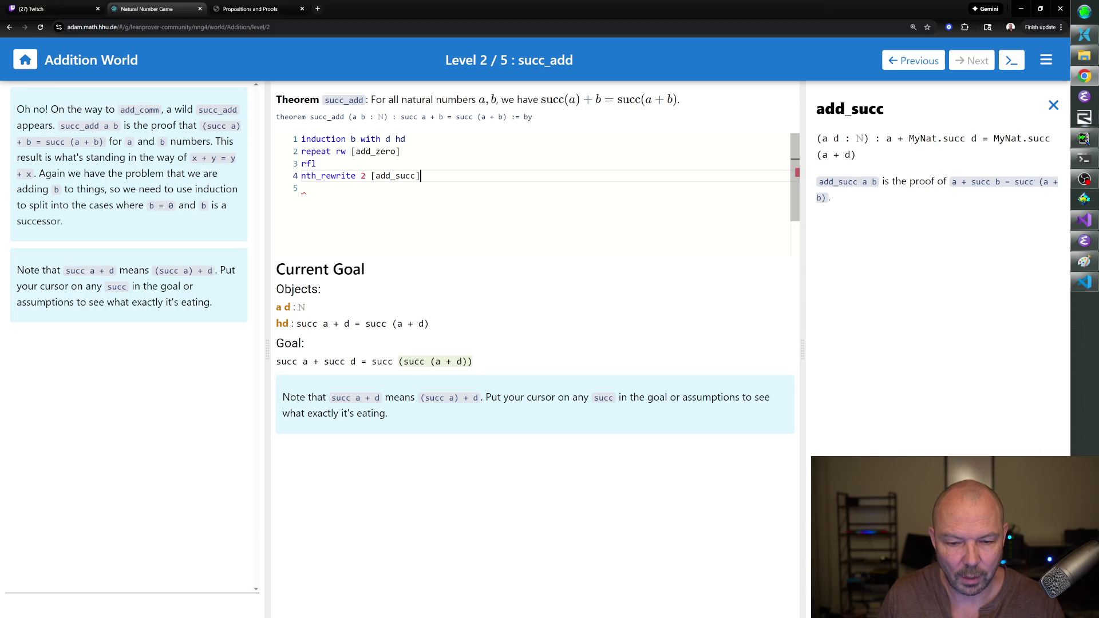
click(302, 188)
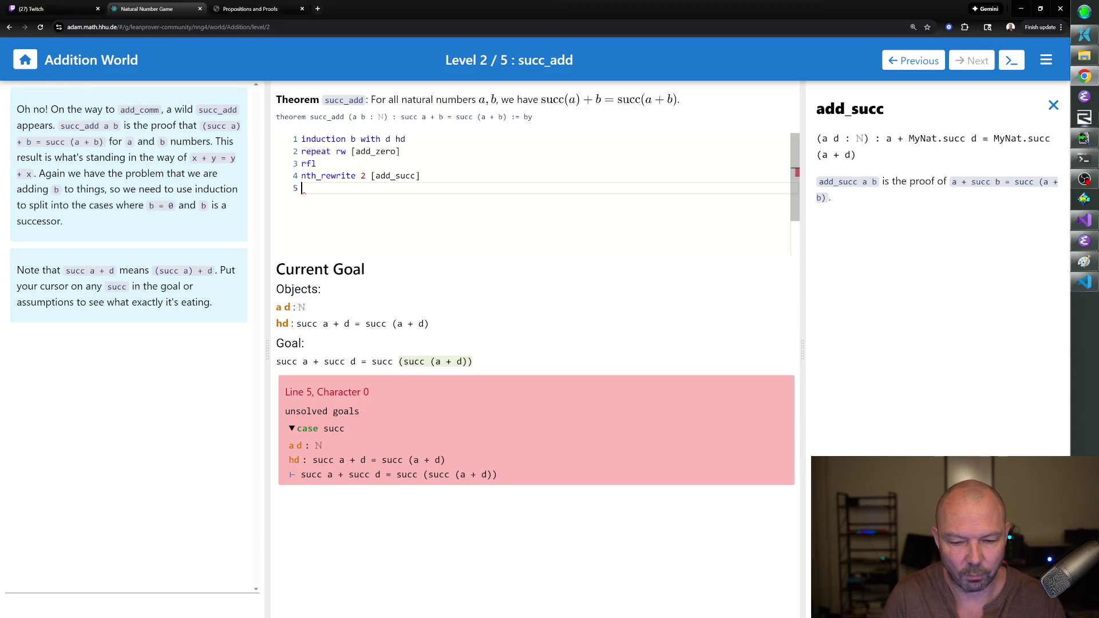
text(rw )
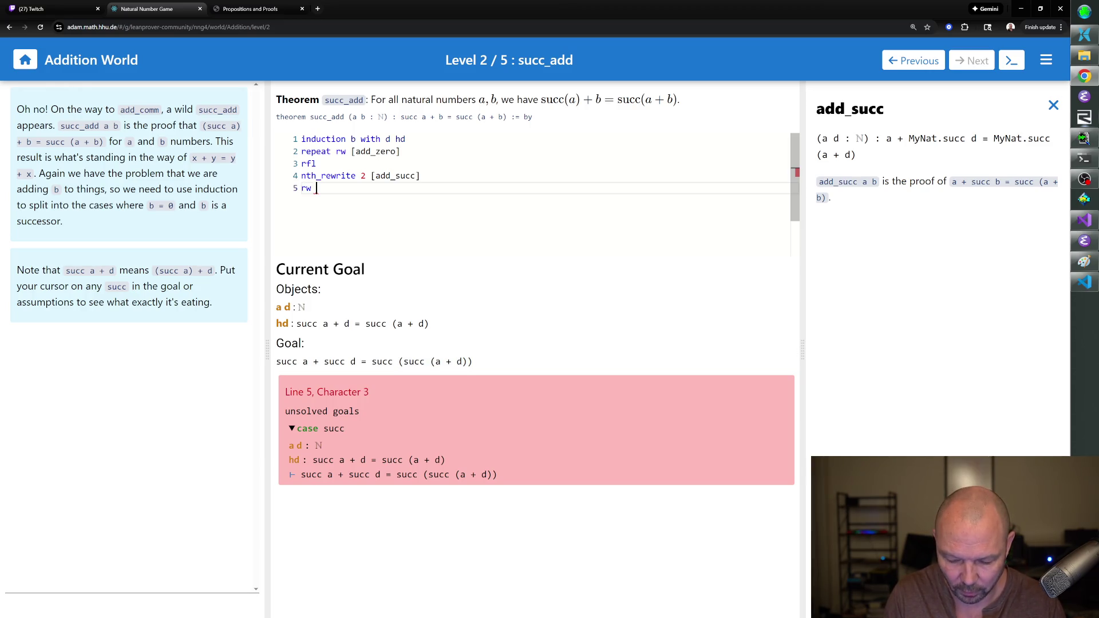
text([← hd)
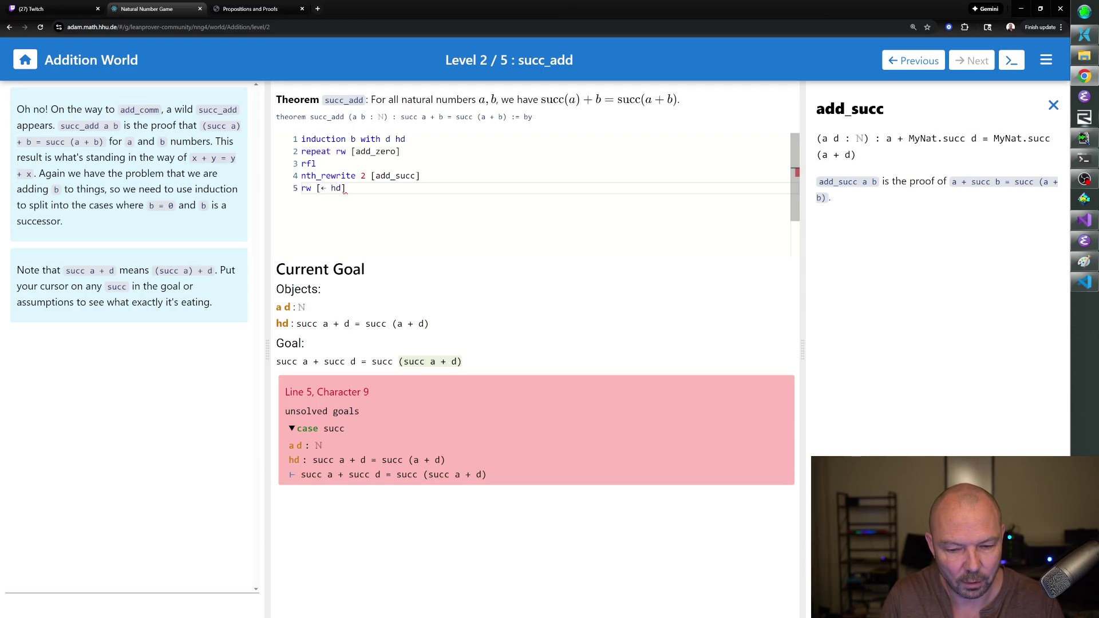
key(Return)
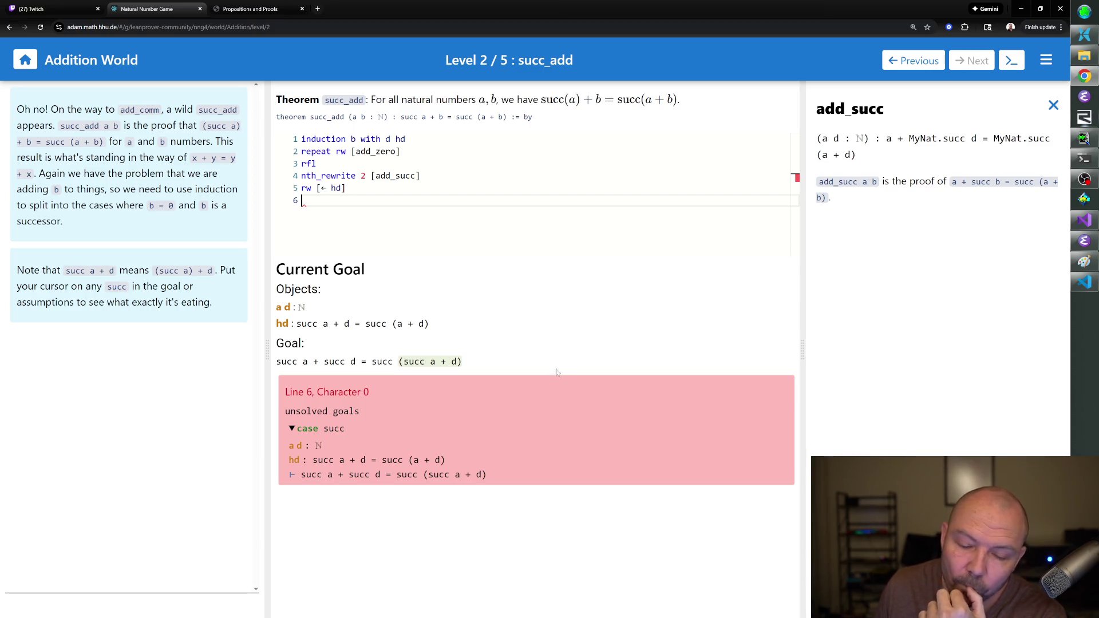
Review add_succ in Theorems and type 'nth_rewirte 1 [add_succ]' on line 6.
click(1053, 104)
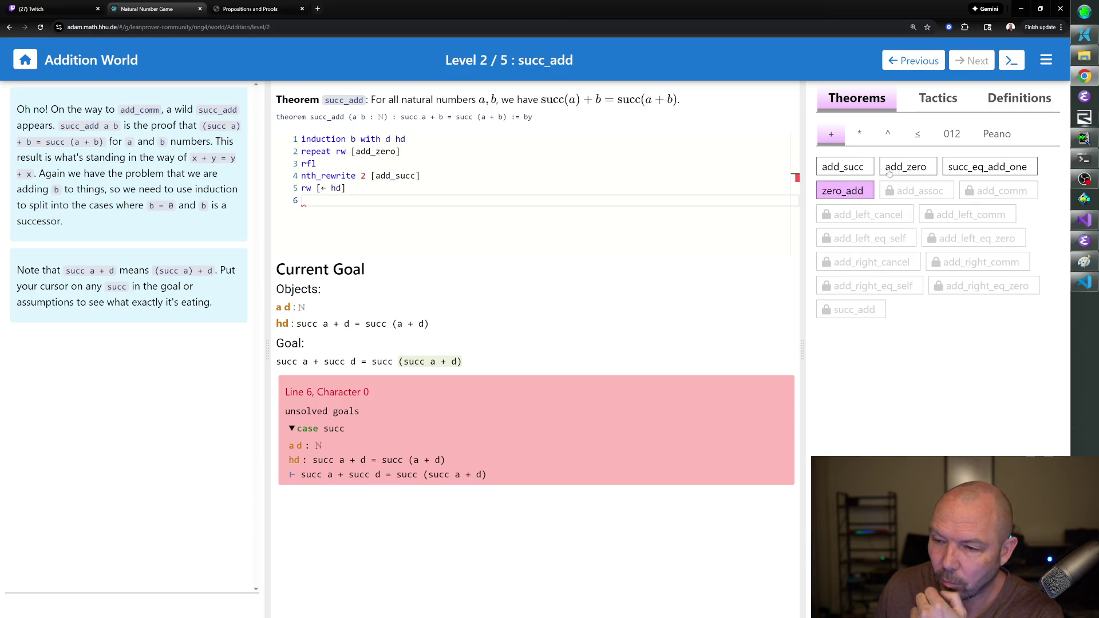
click(863, 167)
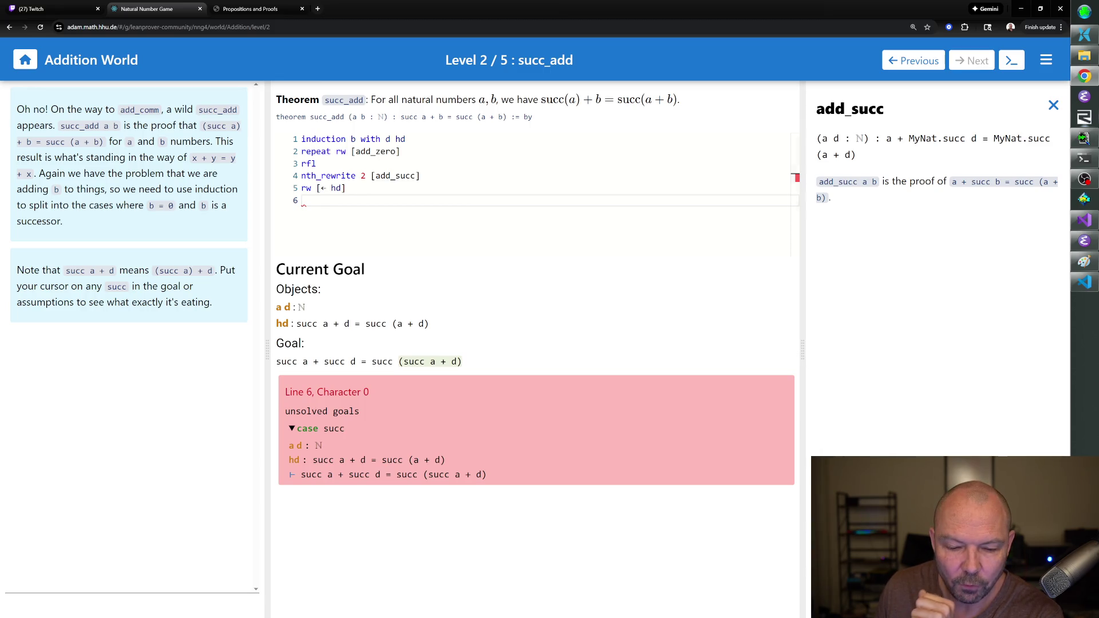
text(nth_rewirte 1 [add_succ])
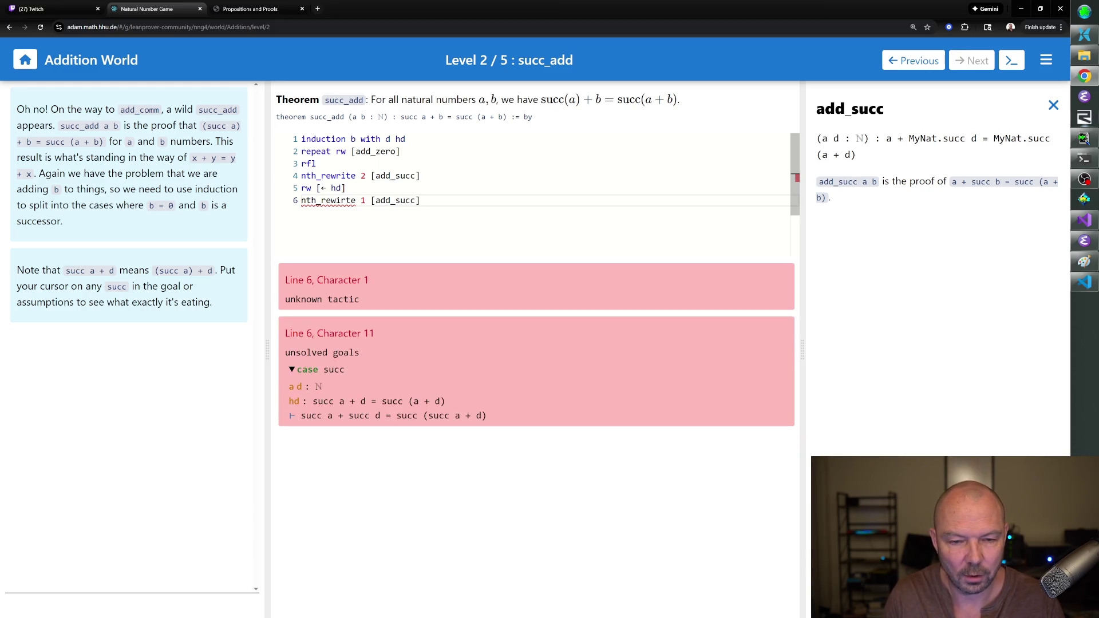
Fix the typo to 'nth_rewrite', add 'rfl' on line 7, and advance to the add_comm level.
click(340, 200)
key(Delete)
text(i)
key(End)
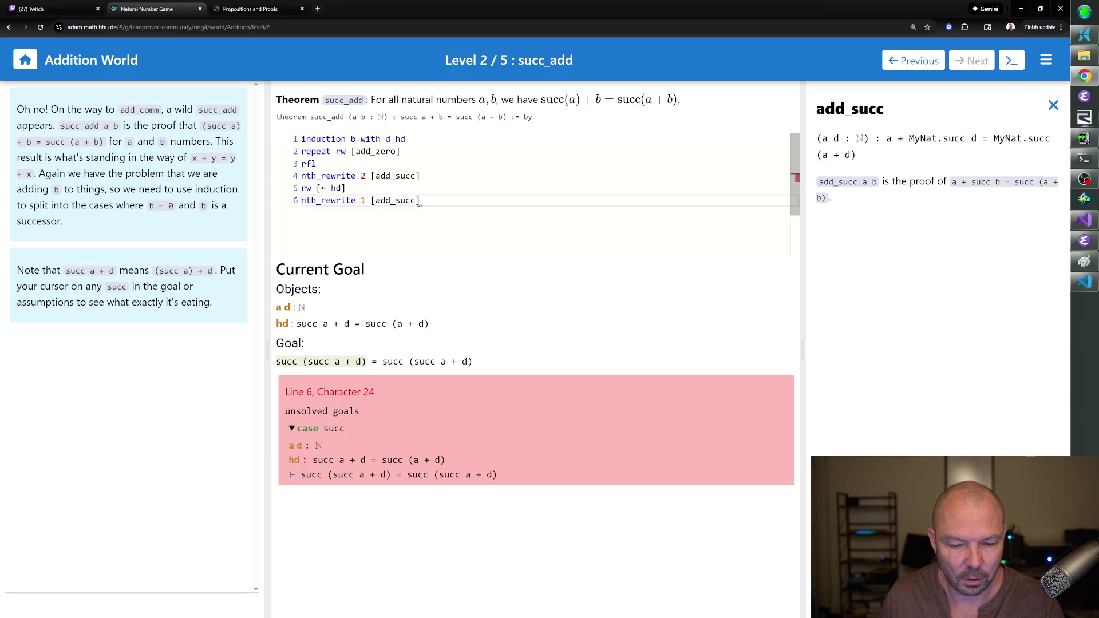
key(Return)
text(rfl)
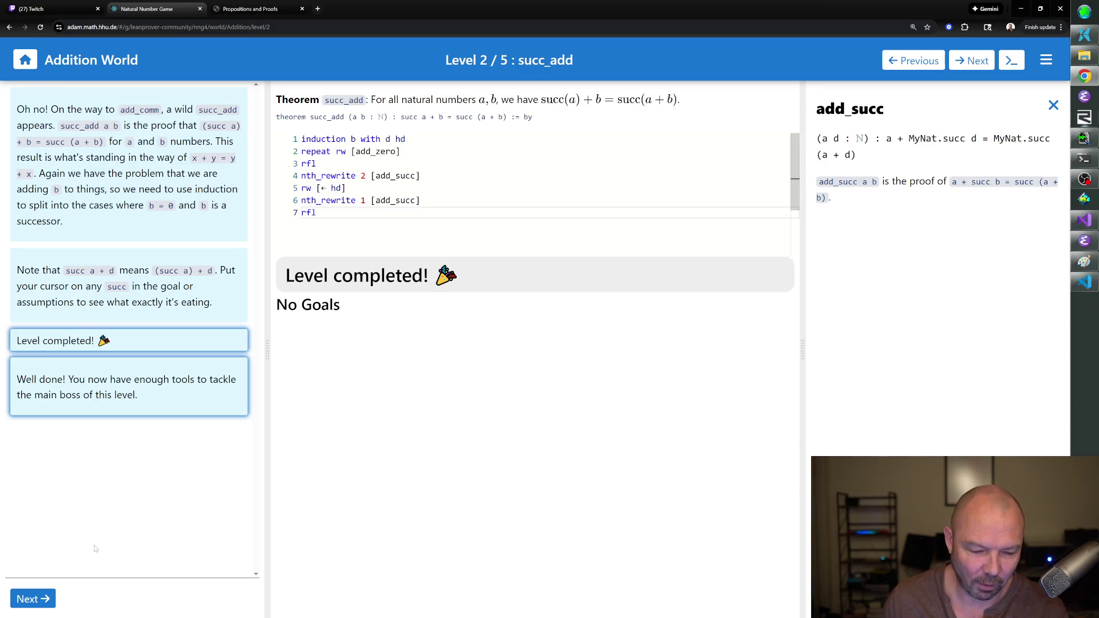
click(33, 598)
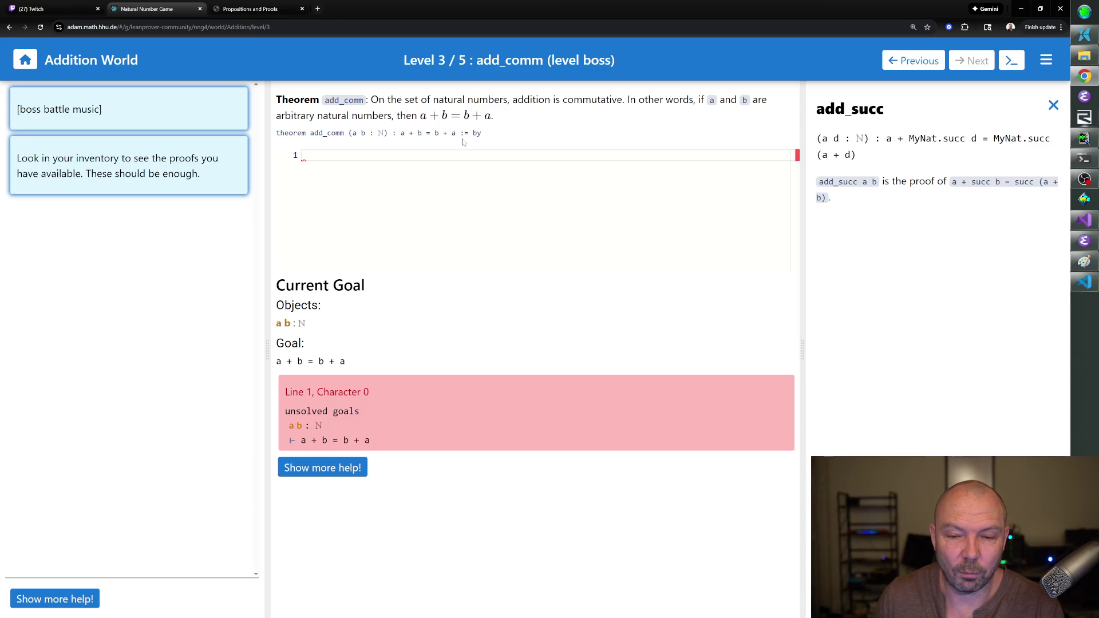
drag(456, 133, 402, 141)
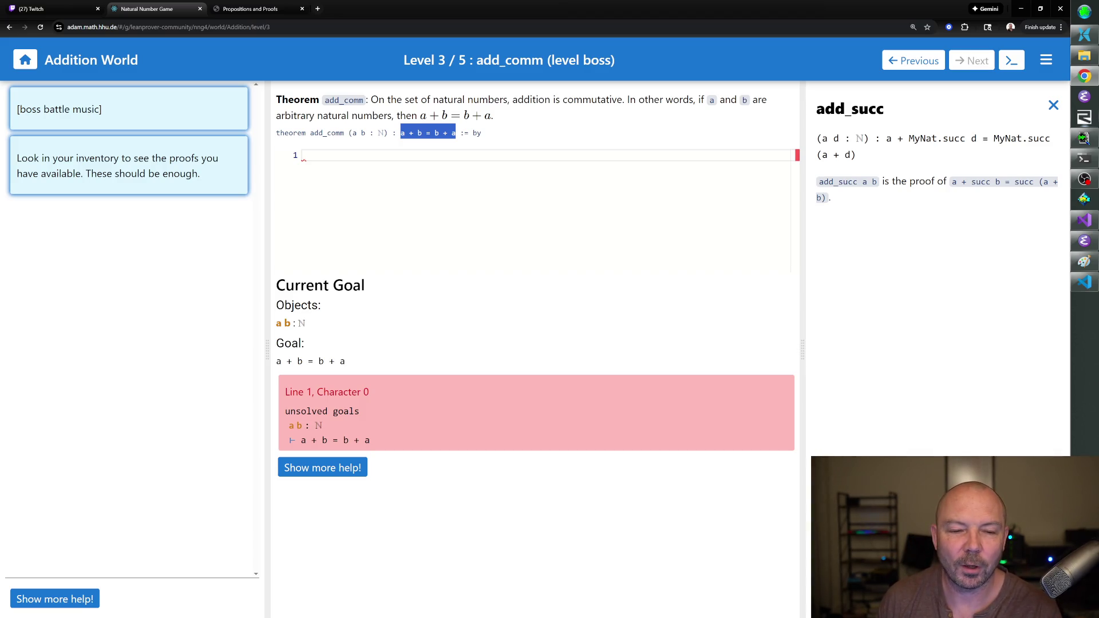
click(302, 155)
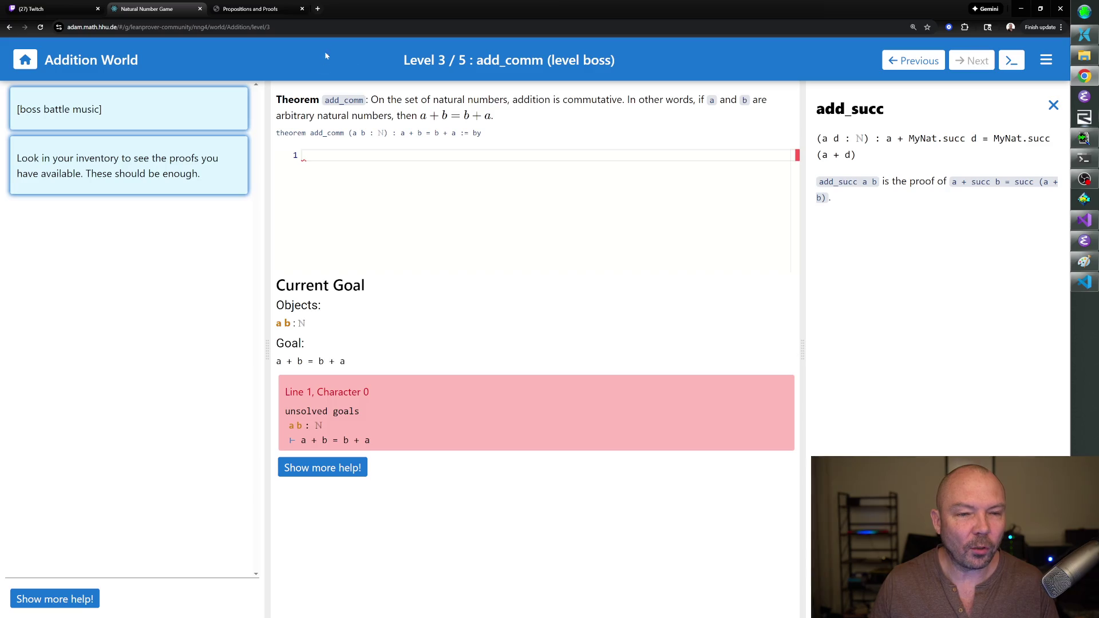
Open the adam.math.hhu.de site settings, glance at Appearance, and return to the site permissions page.
click(59, 27)
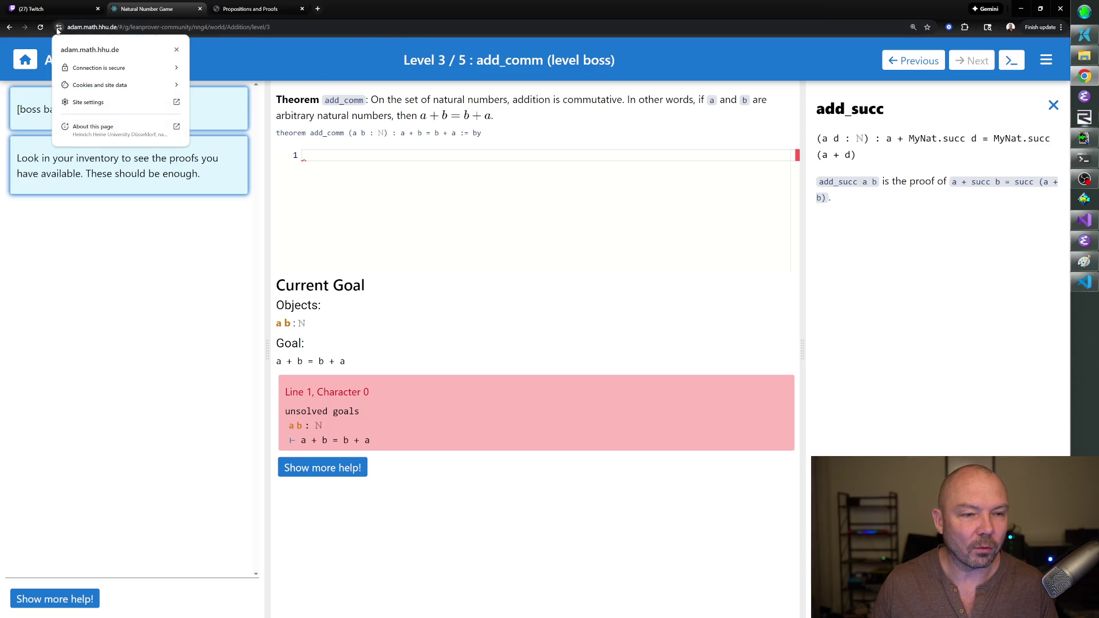
click(150, 109)
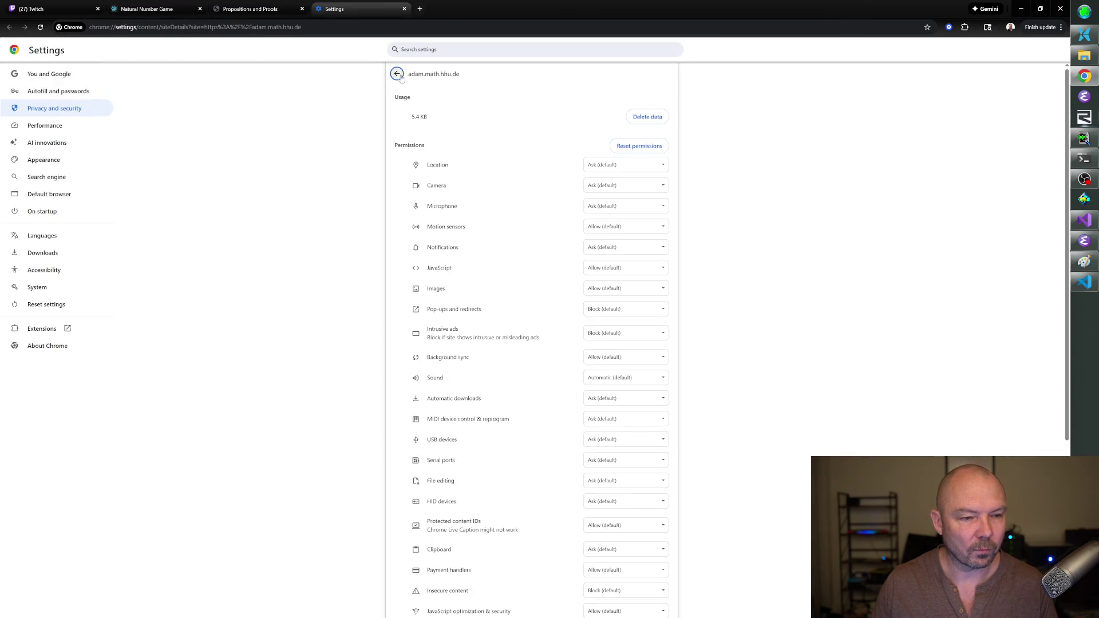
click(43, 160)
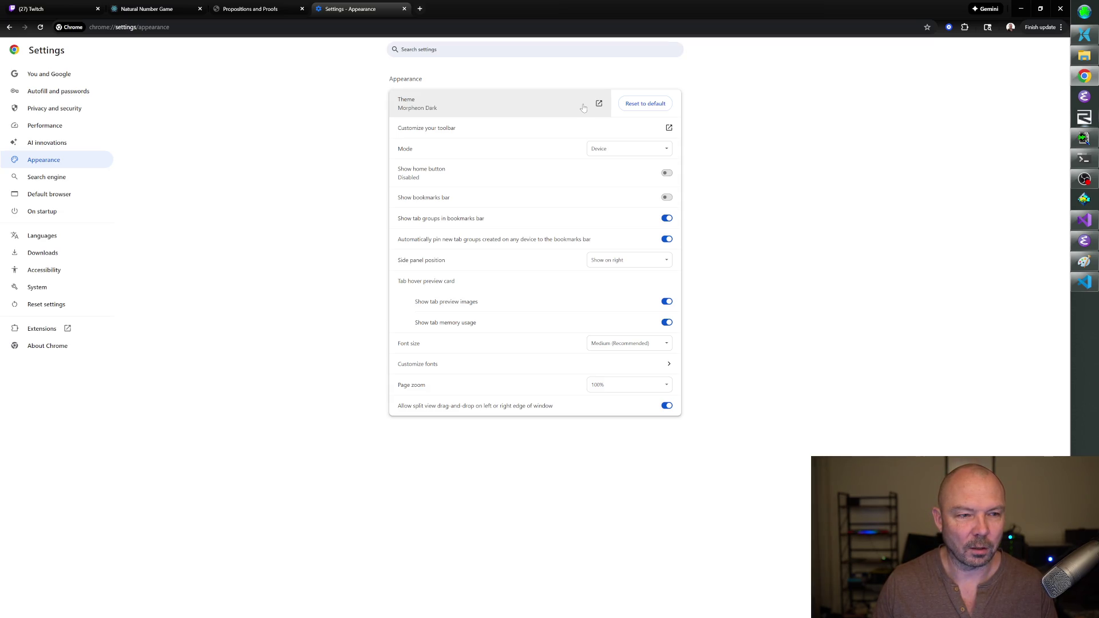
click(8, 29)
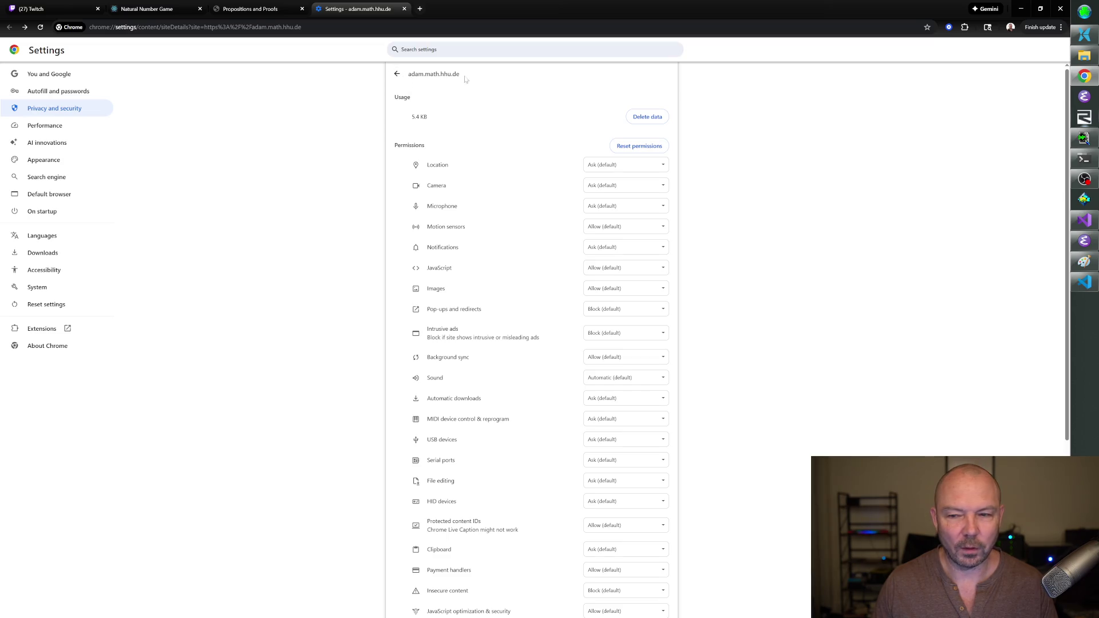
scroll(504, 181, down, 4)
scroll(503, 182, up, 3)
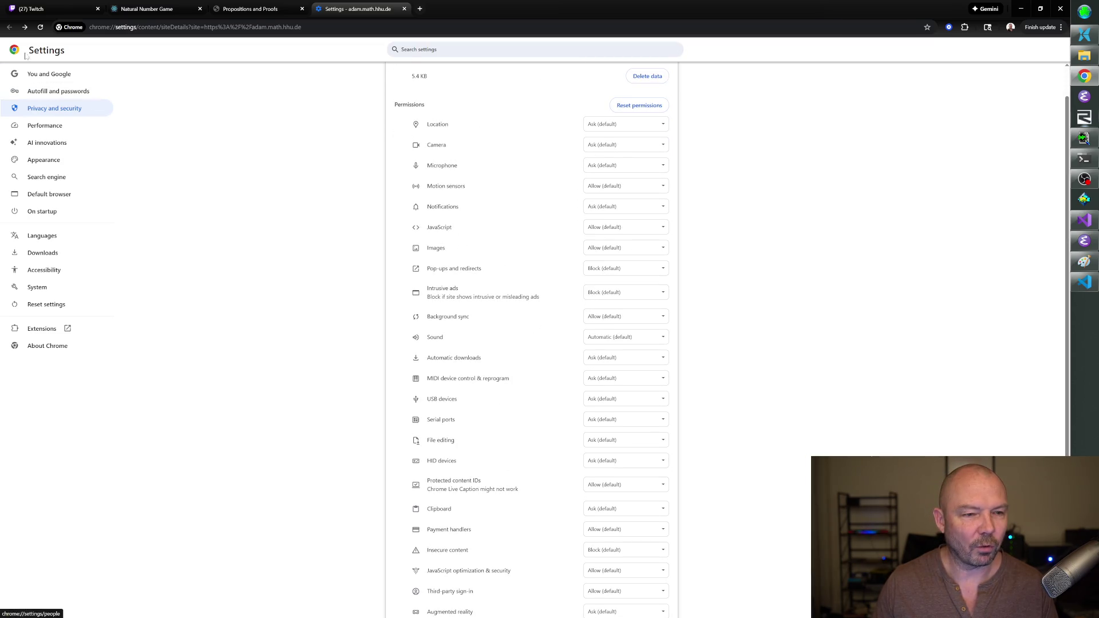
key(ctrl+t)
Search Google for 'how to put chrome in dark mode', then show Chrome's Appearance settings.
text(how to put chrone)
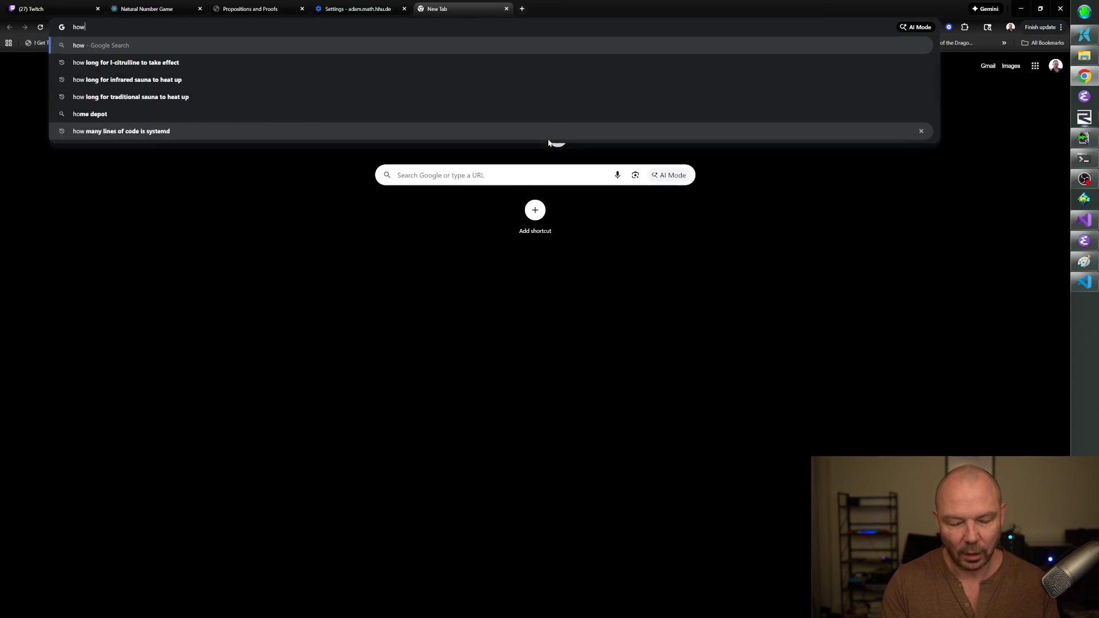
key(BackSpace)
key(BackSpace)
key(BackSpace)
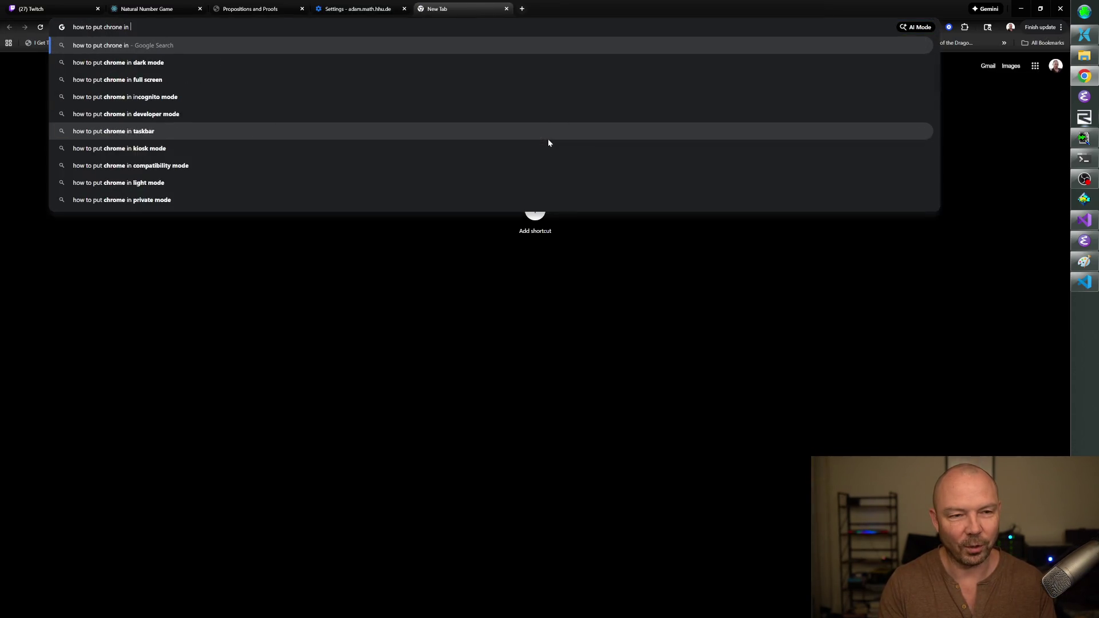
text(me in dark mo)
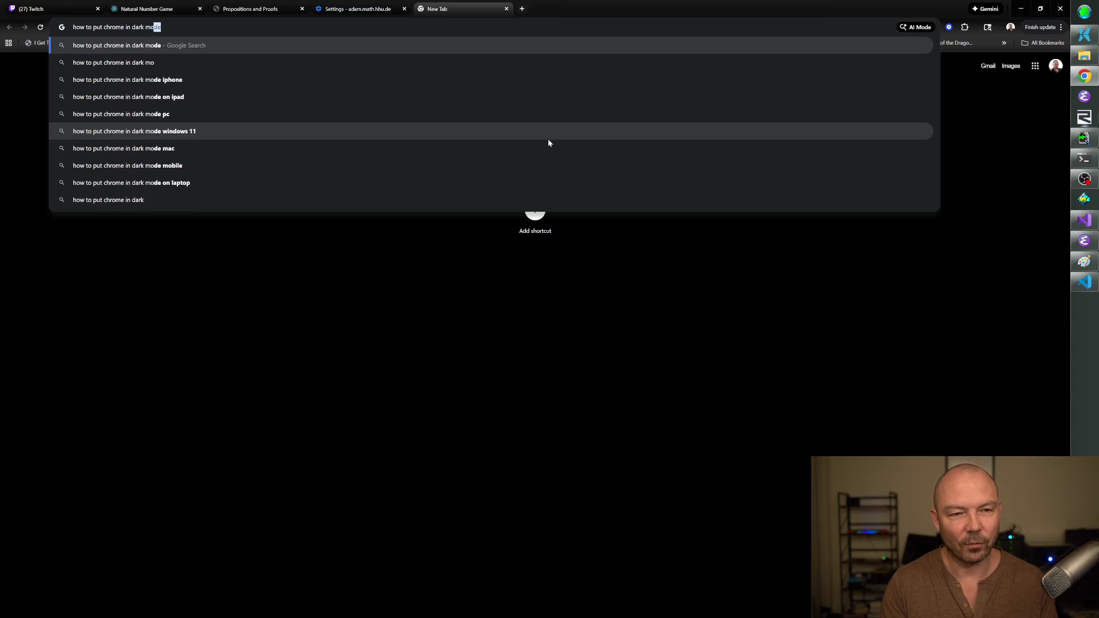
key(Return)
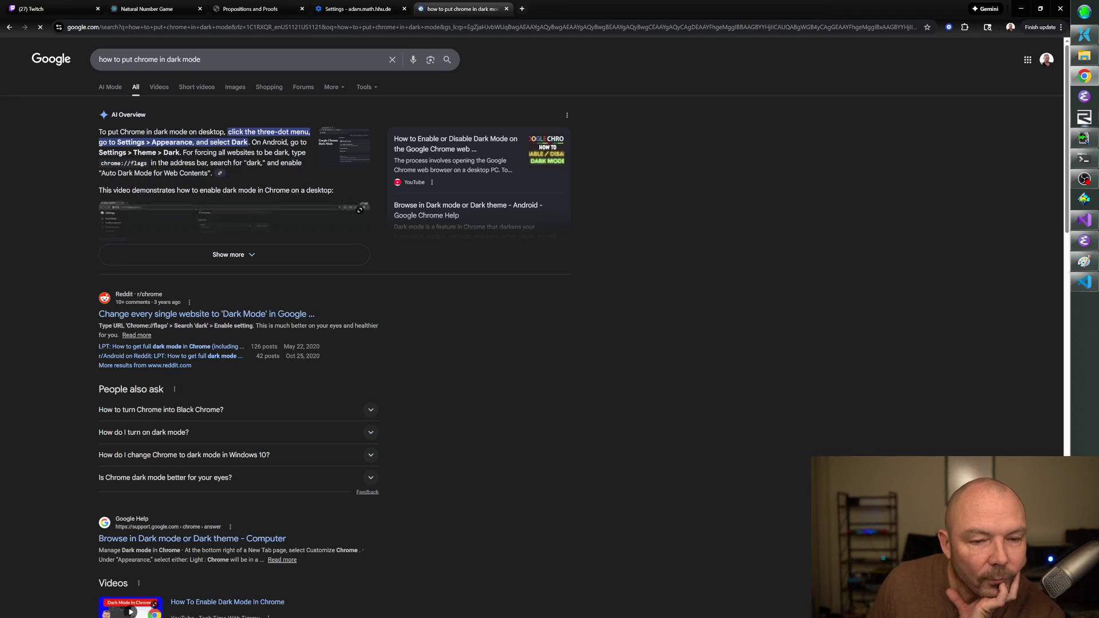
click(351, 10)
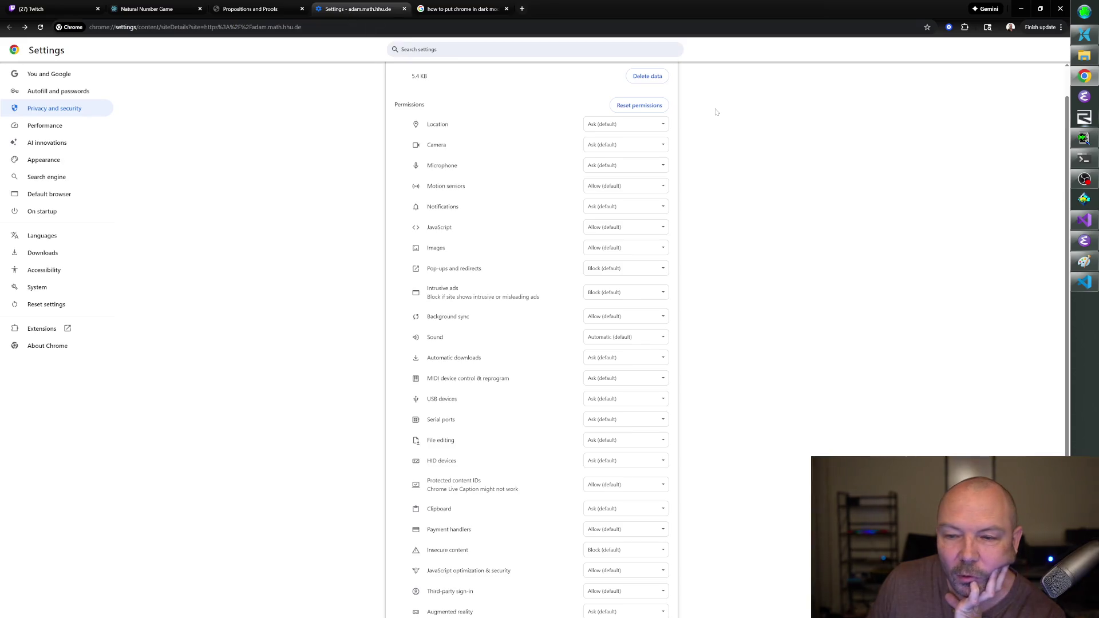
click(54, 159)
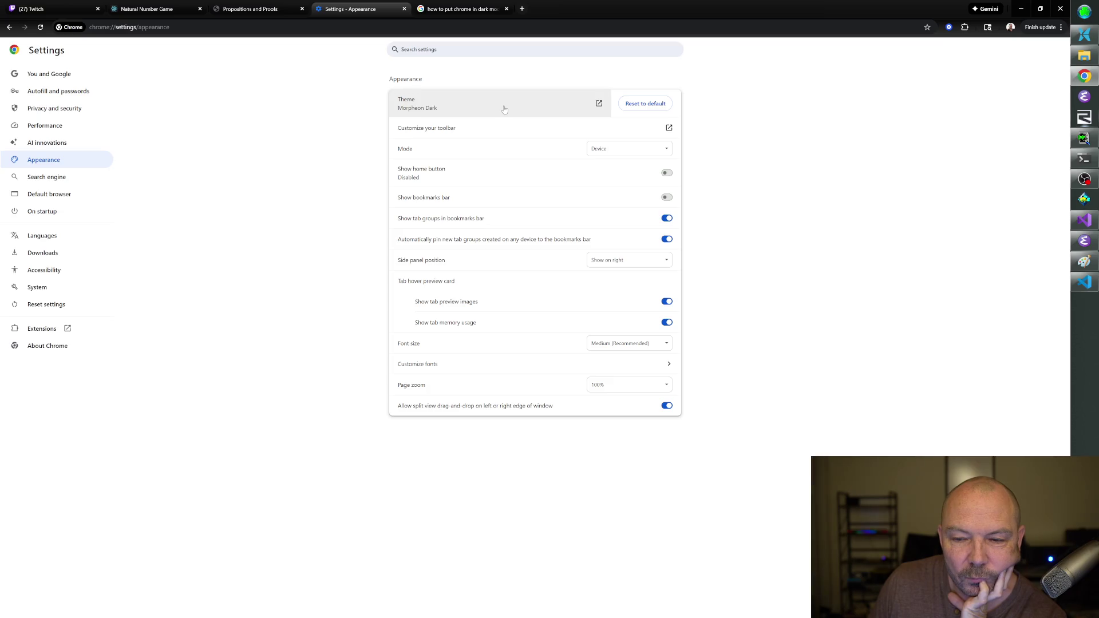
Switch Chrome's mode to Dark and check the search results and the Lean proofs page.
click(657, 151)
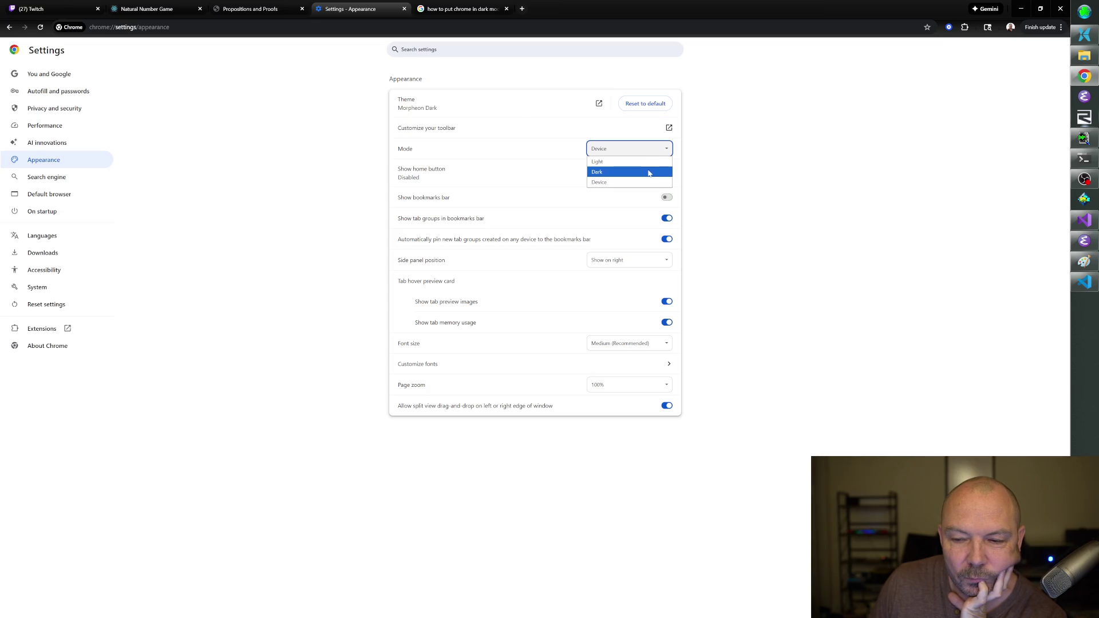
click(629, 171)
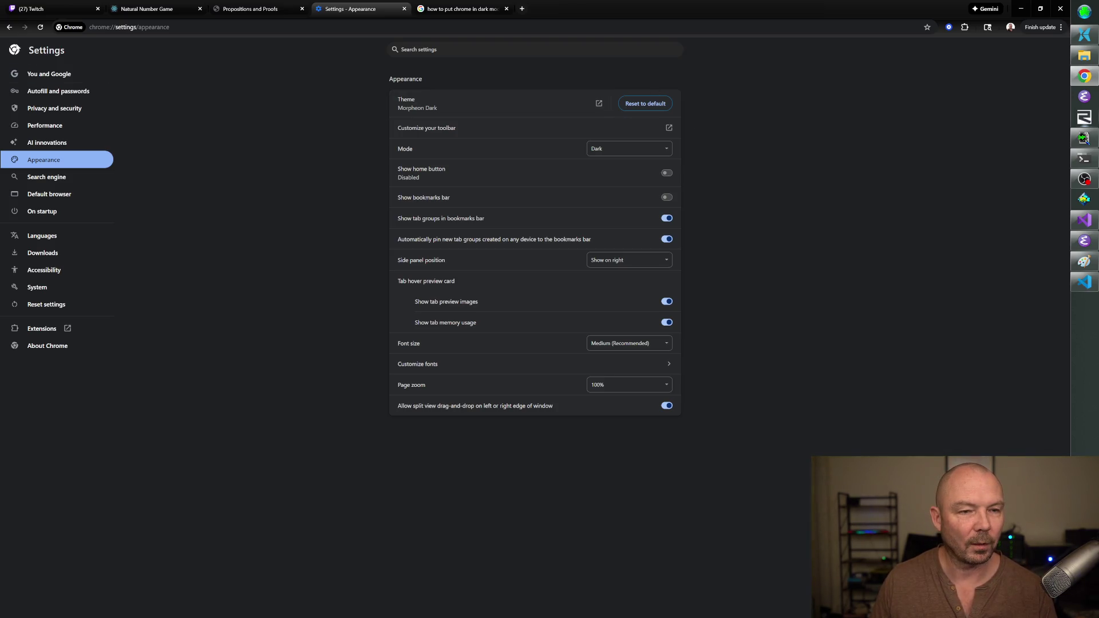
click(457, 9)
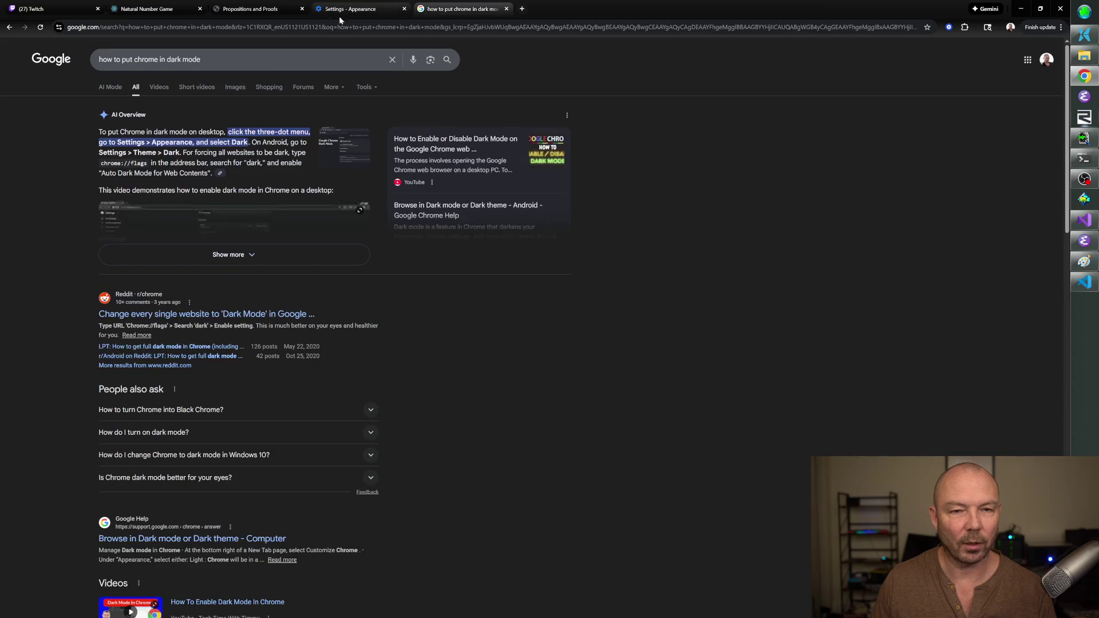
click(249, 8)
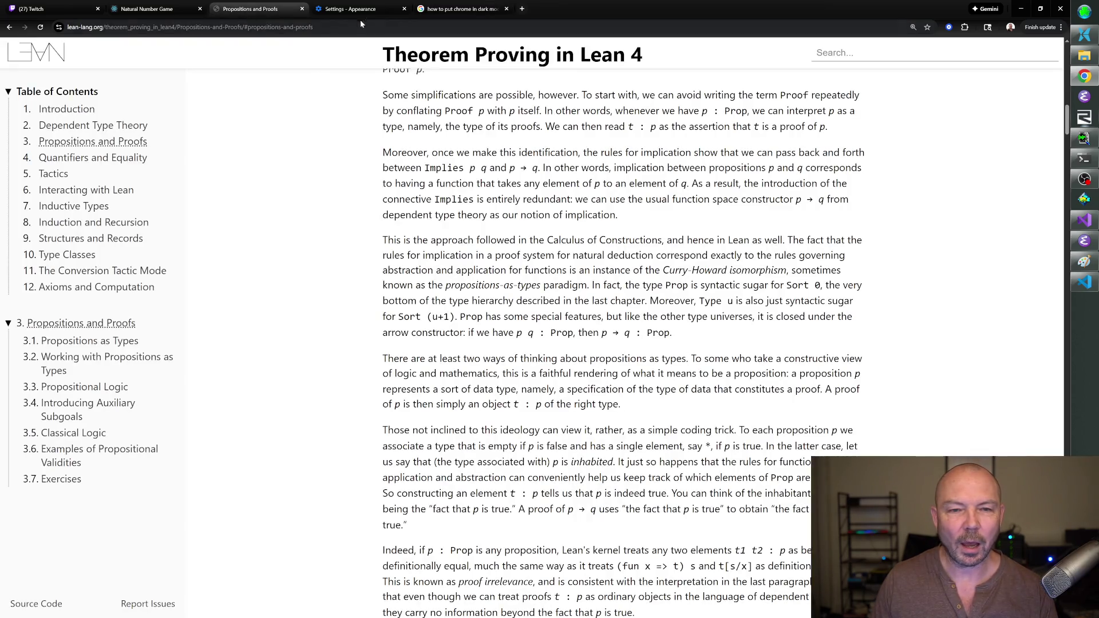
Close the Settings tab and return to the Natural Number Game tab.
click(350, 9)
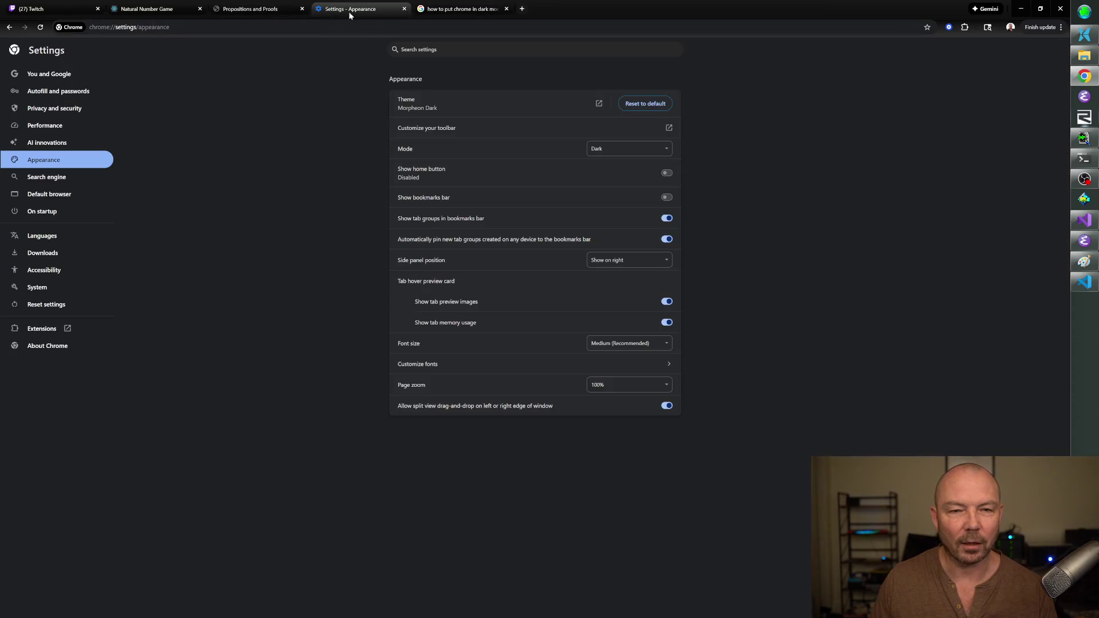
click(3, 29)
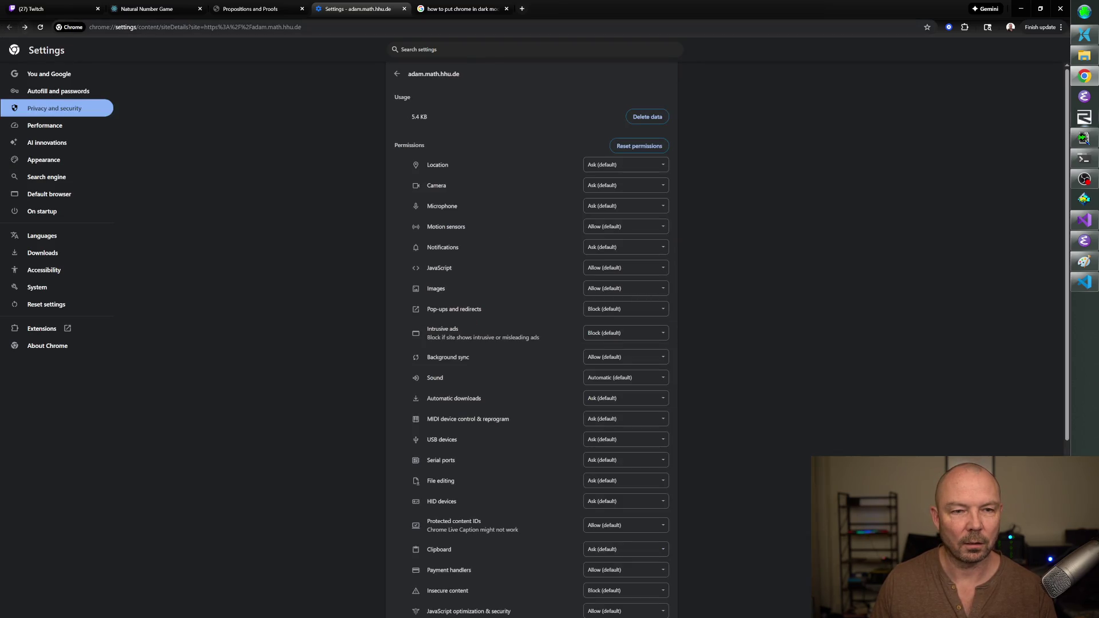
key(ctrl+w)
click(174, 9)
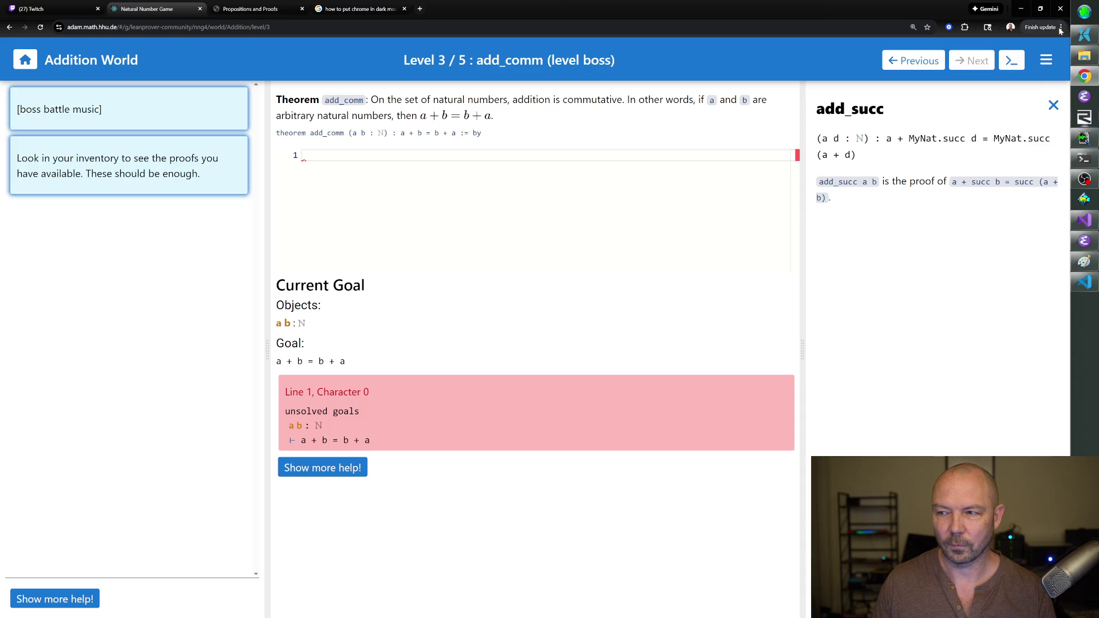
Type 'induction' on line 1 of the add_comm proof after dismissing a stray page menu.
right_click(1, 267)
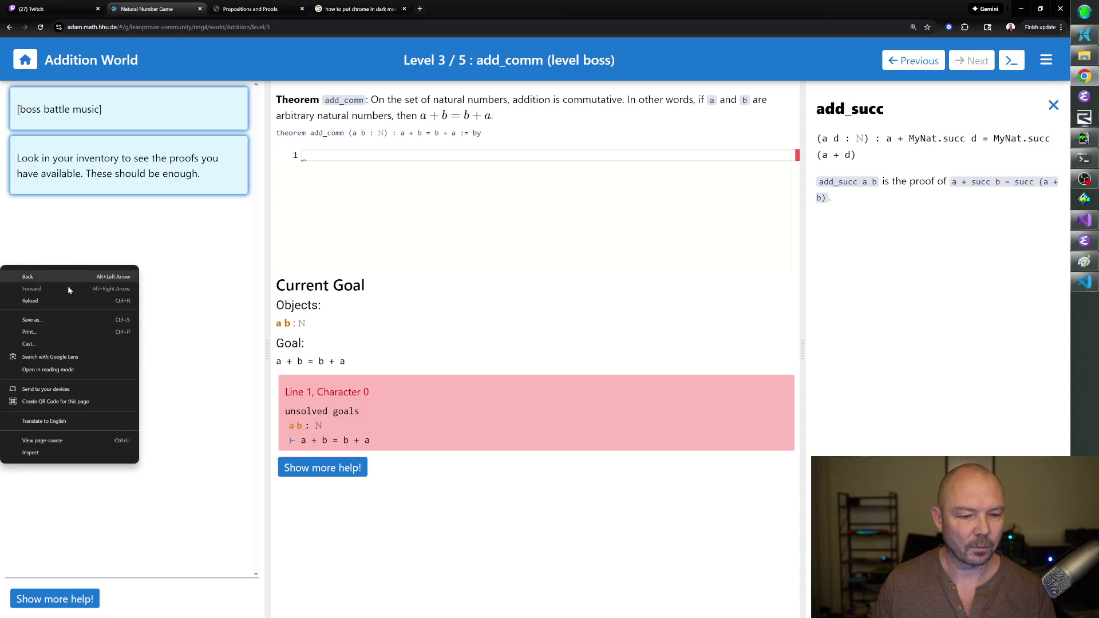
click(193, 267)
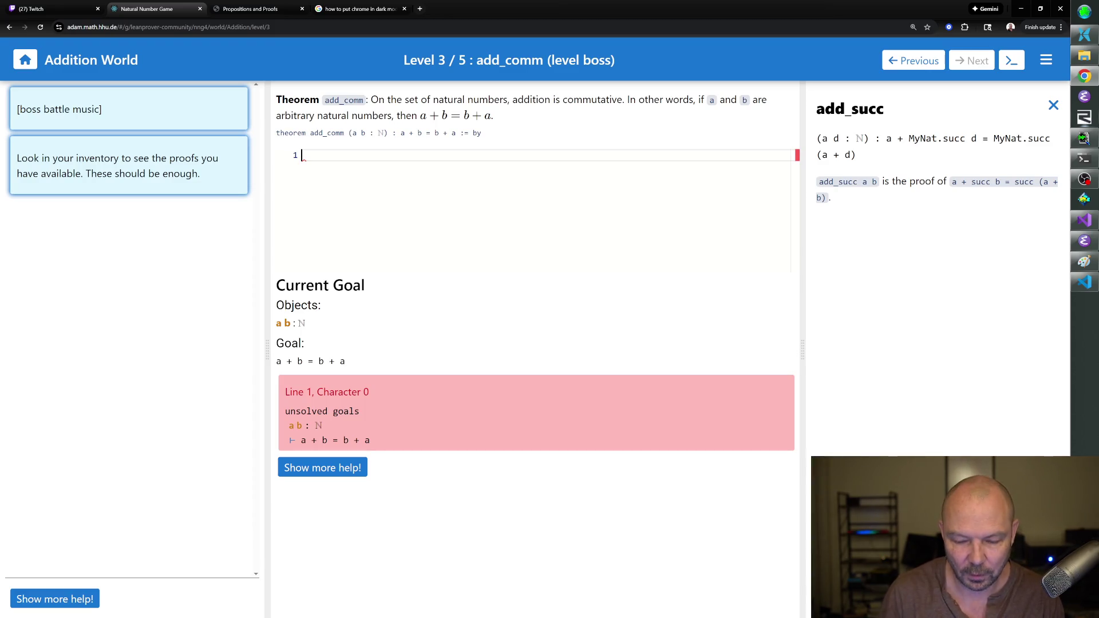
text(induction)
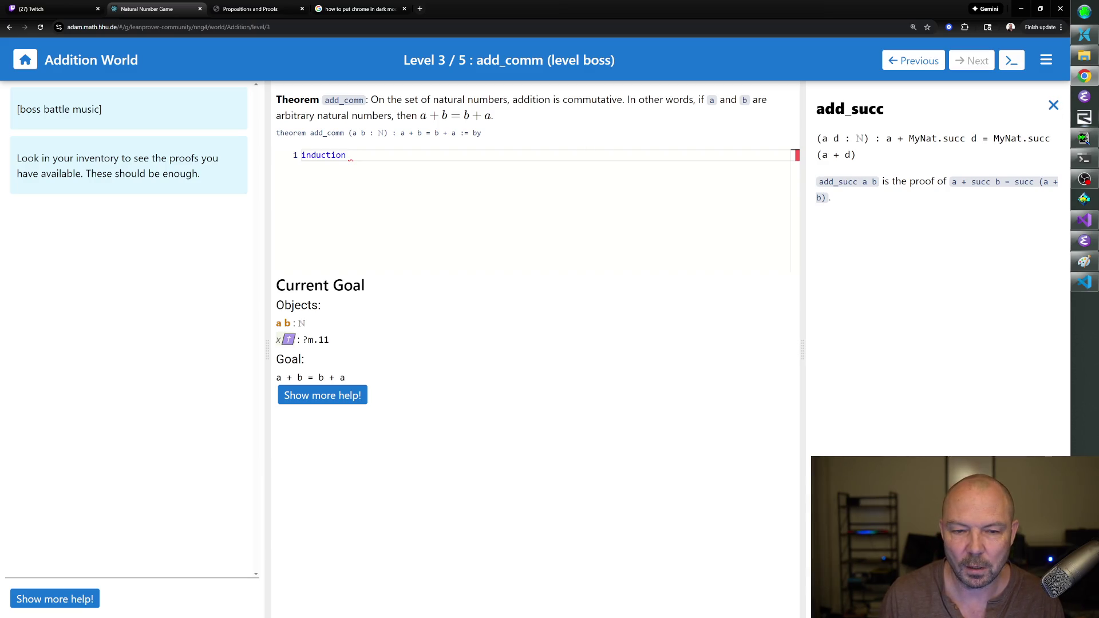
Enter 'induction b with d hd' and then 'rw [add_zero]' in the add_comm proof.
text(b with d d)
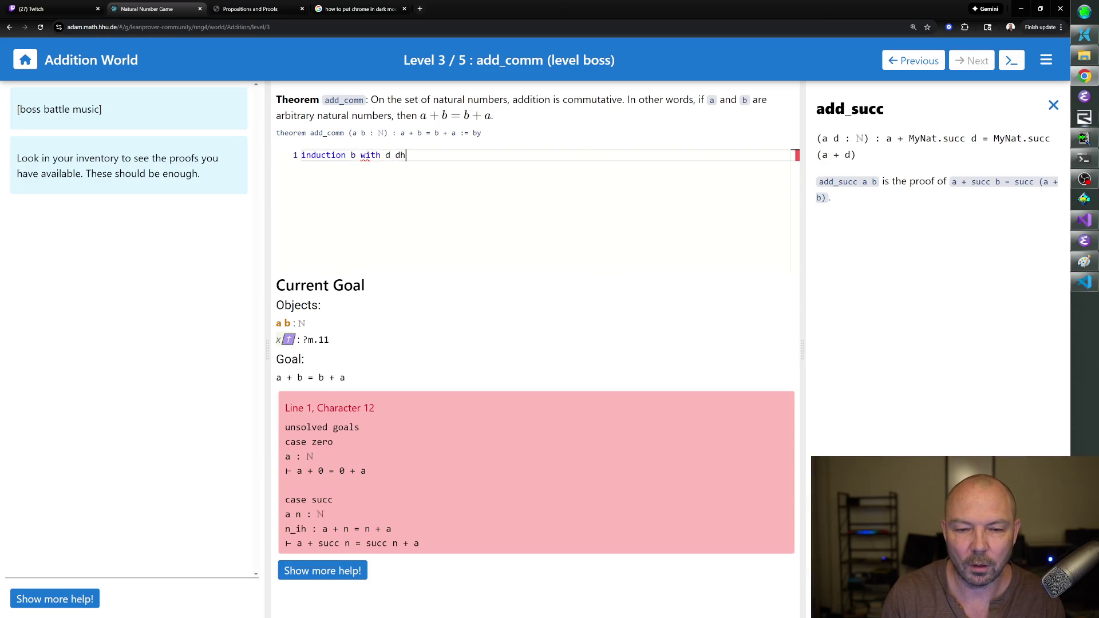
key(BackSpace)
text(hd)
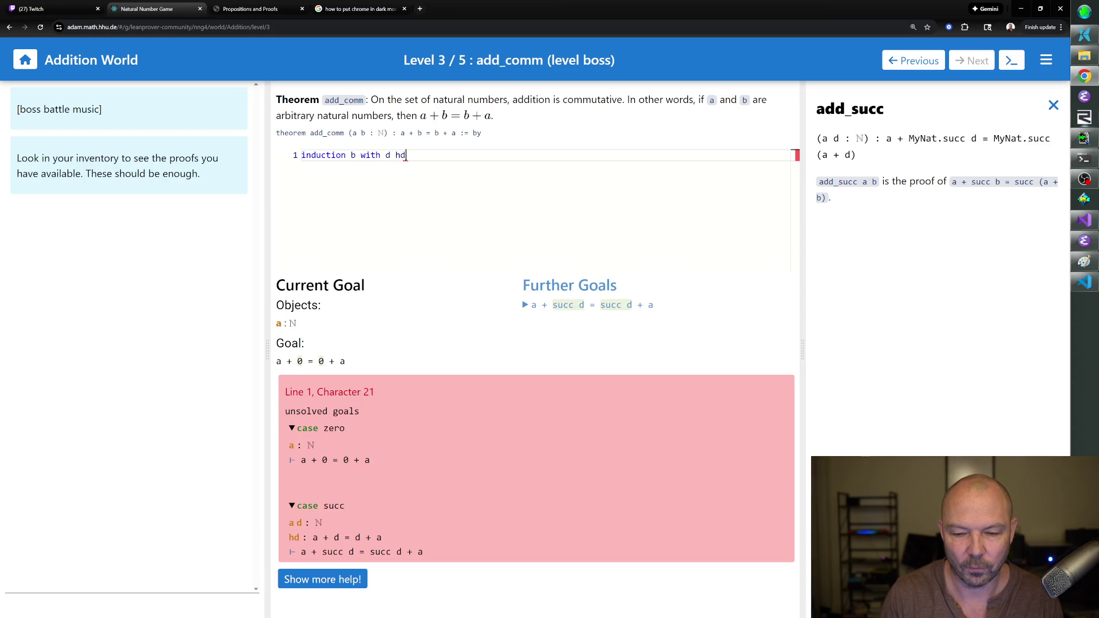
key(Return)
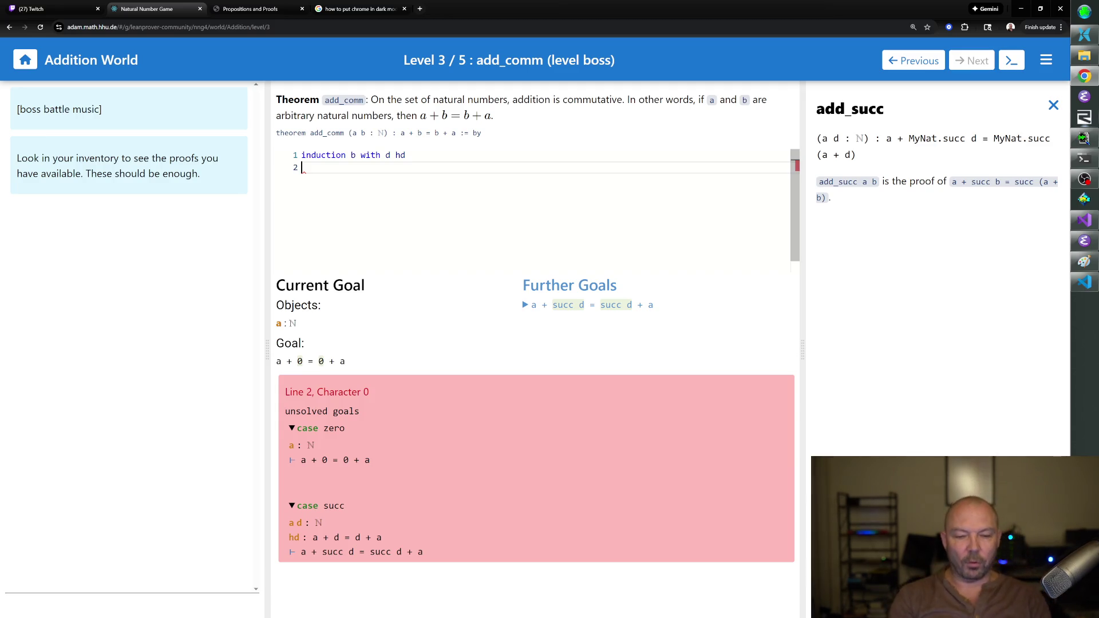
text(rw [add_zero])
key(Return)
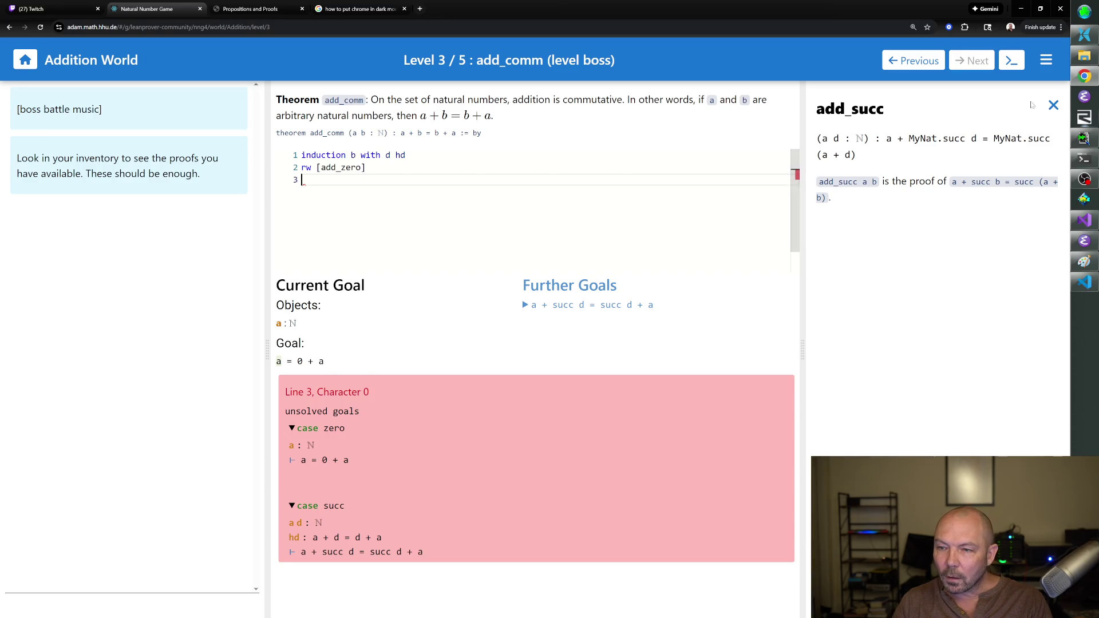
Look up zero_add, apply rw [zero_add], and close the zero case with rfl.
click(1053, 105)
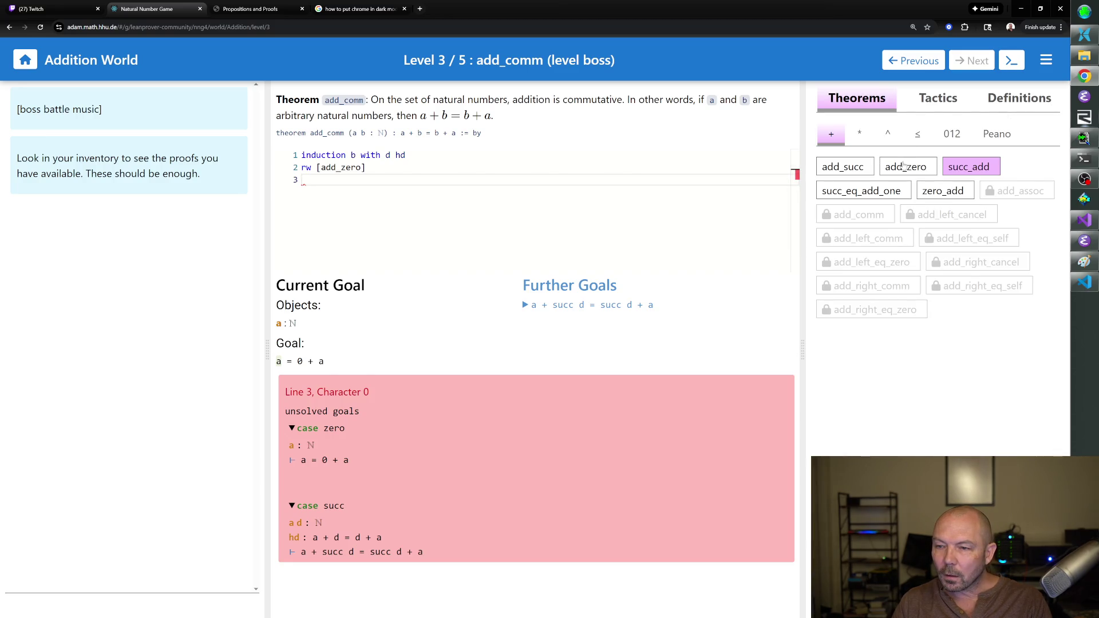
click(932, 192)
text(rw [zero_add])
key(Return)
text(tfl)
key(Return)
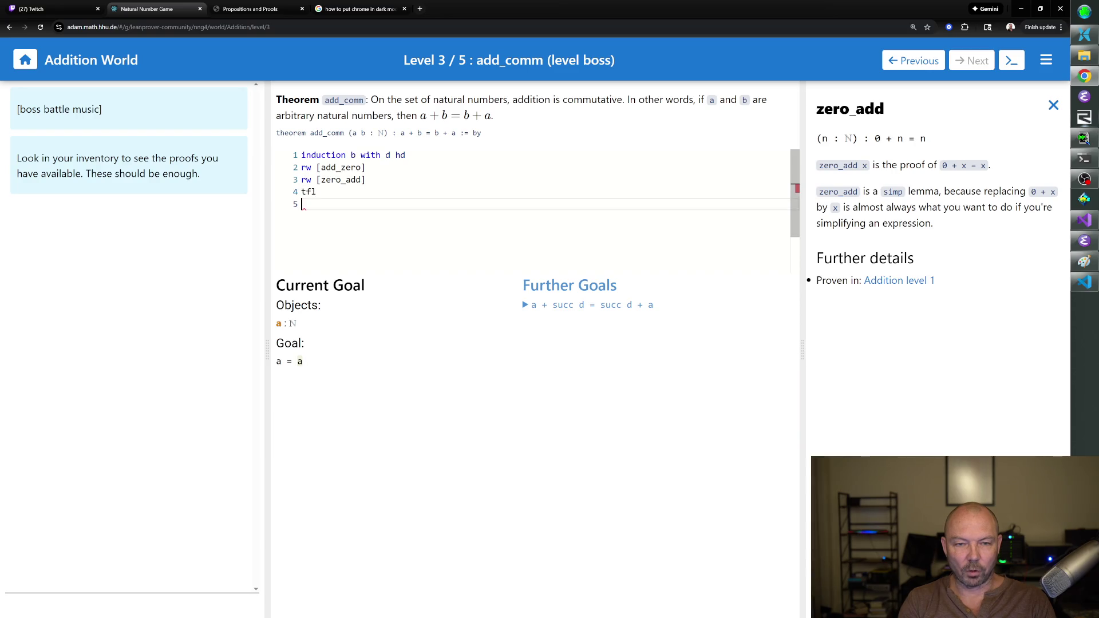
drag(316, 192, 296, 196)
text(rfl)
key(Return)
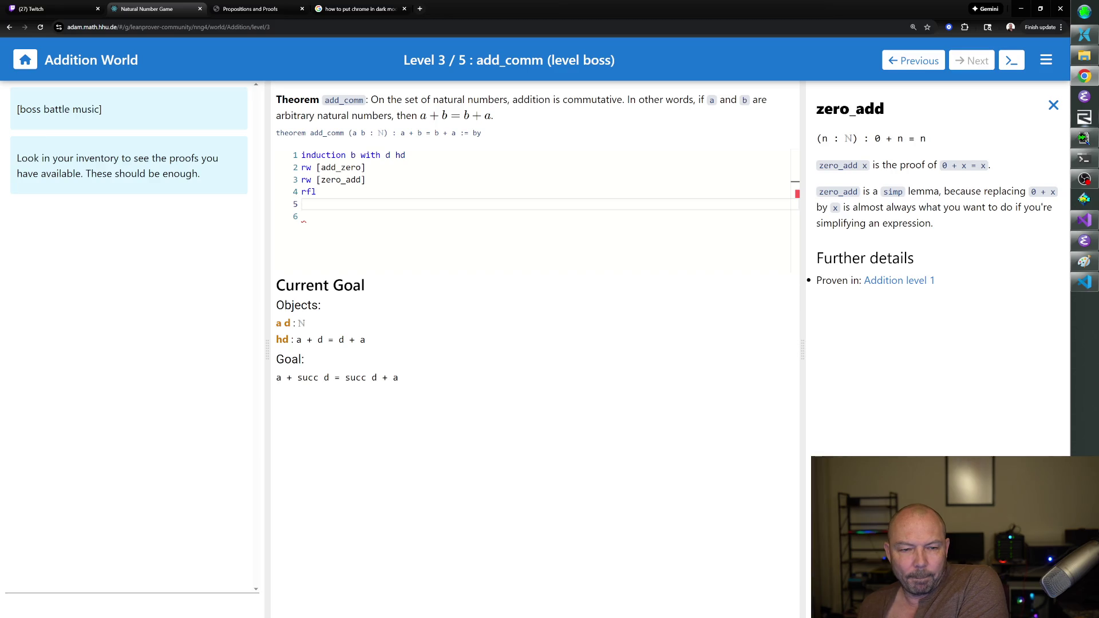
Close the zero_add description and open add_succ from the Theorems inventory.
click(1053, 106)
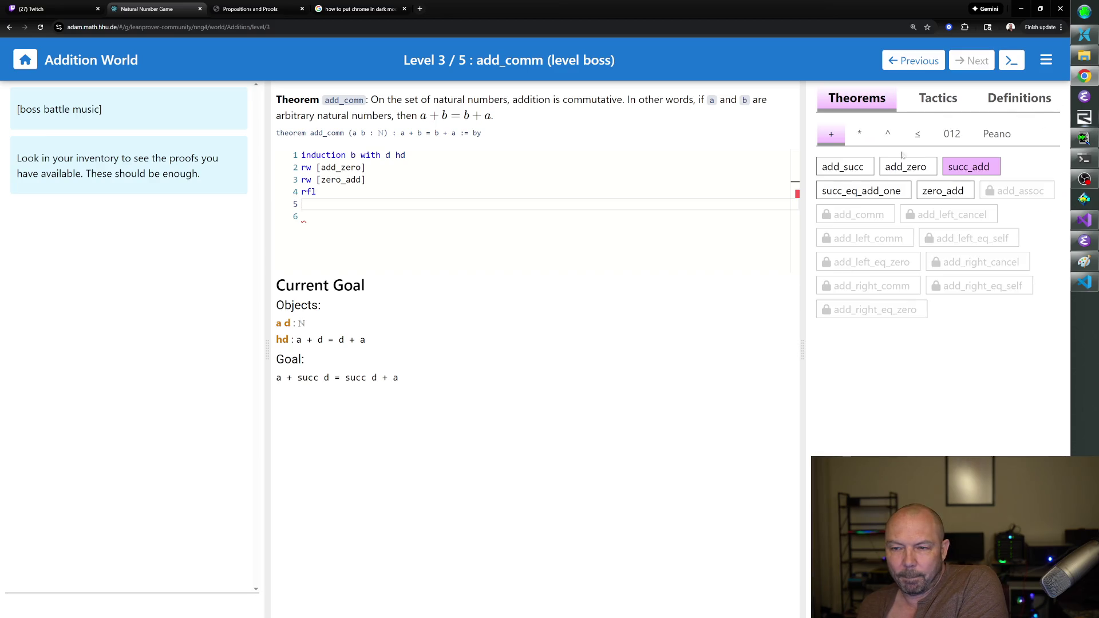
click(851, 168)
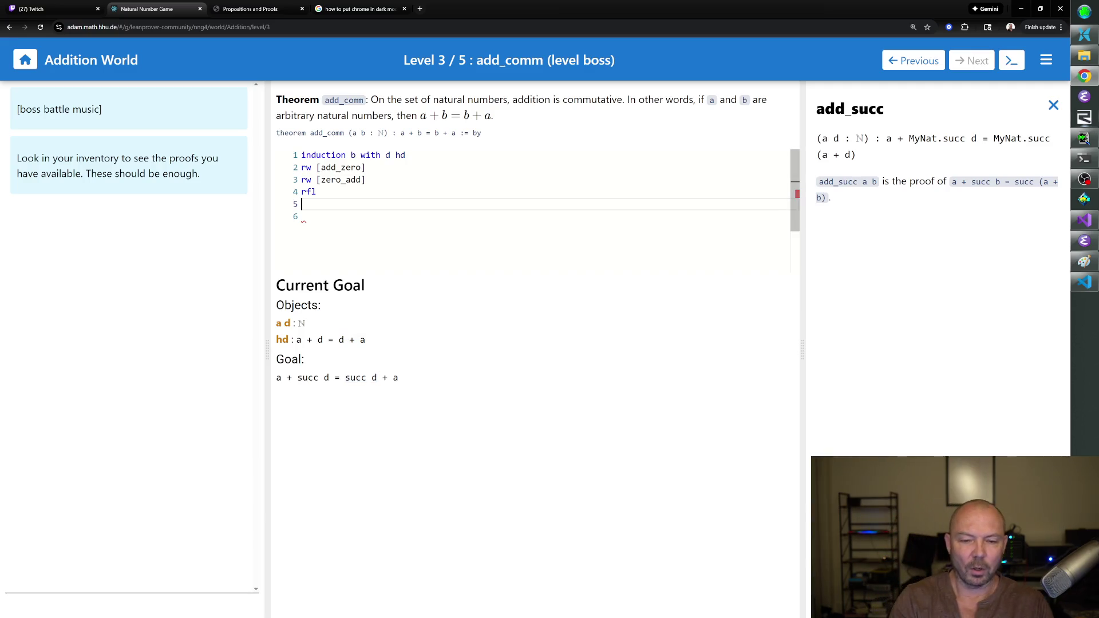
Apply rw [add_succ], erase a duplicate rewrite, and look up succ_add.
text(rw [add_succ])
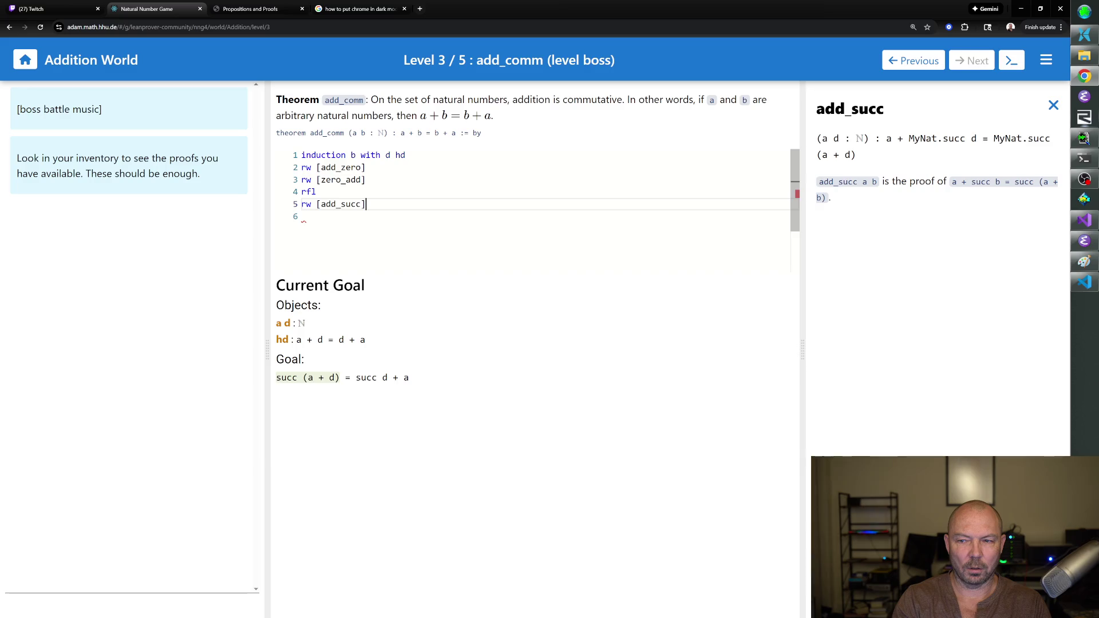
key(Return)
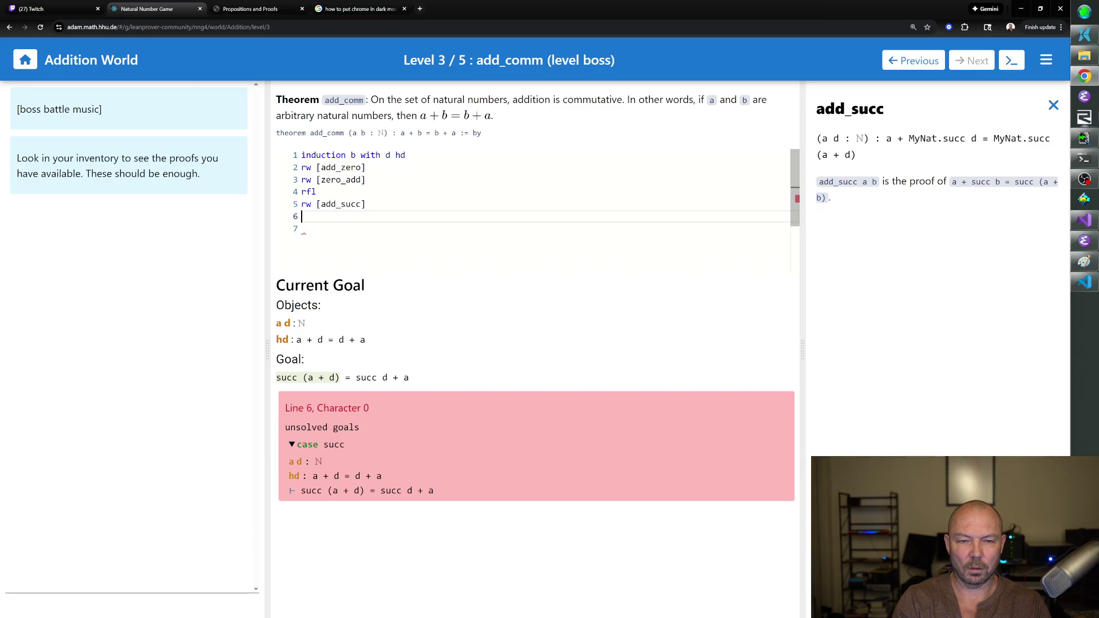
text(rw [add_suc)
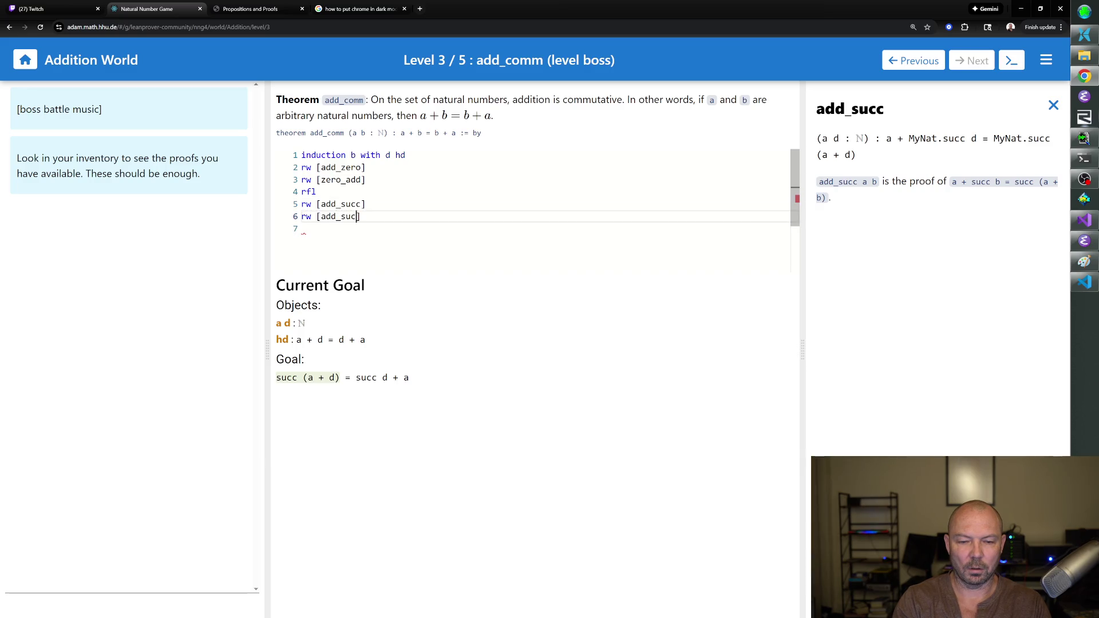
text(c])
key(BackSpace)
key(BackSpace)
key(BackSpace)
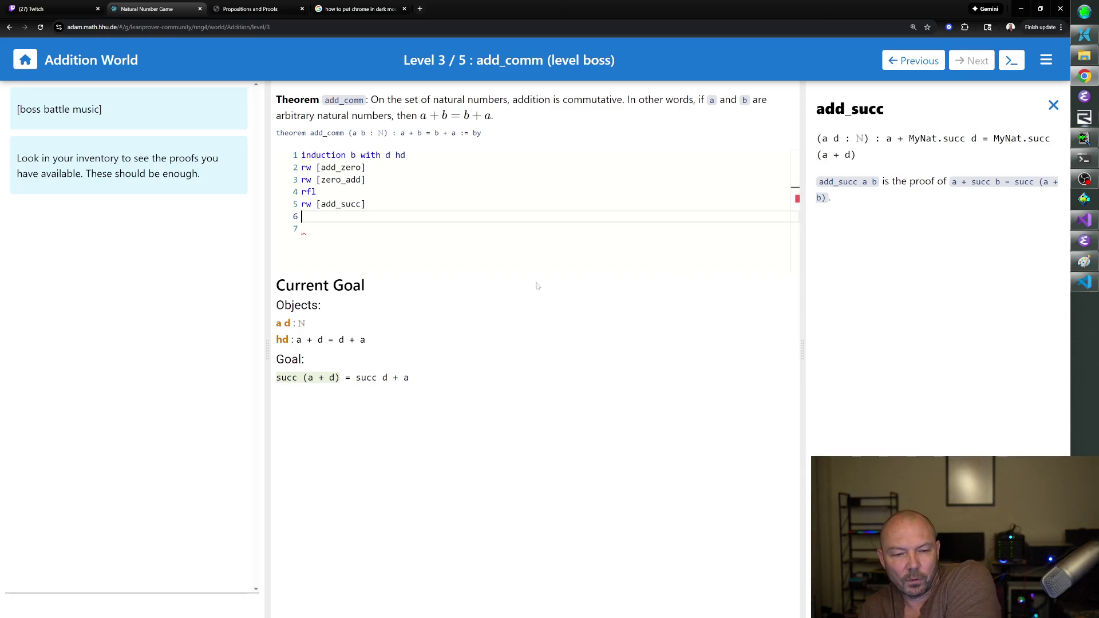
click(1053, 105)
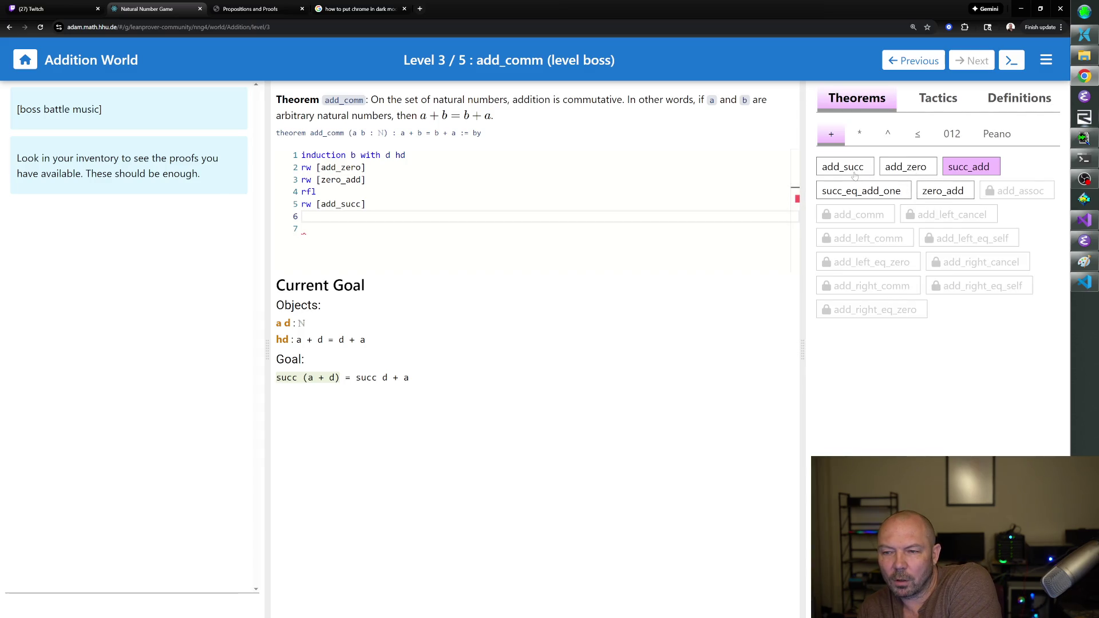
click(965, 168)
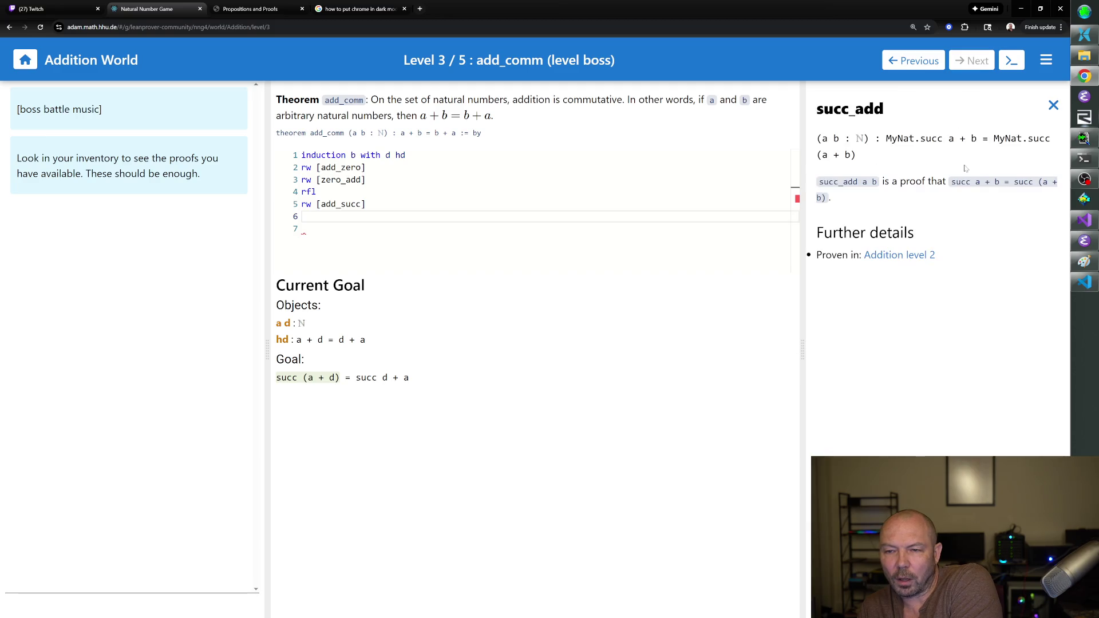
Finish with rw [succ_add], rw [hd] and rfl, then advance to the add_assoc level.
text(rw [succ_add])
key(Return)
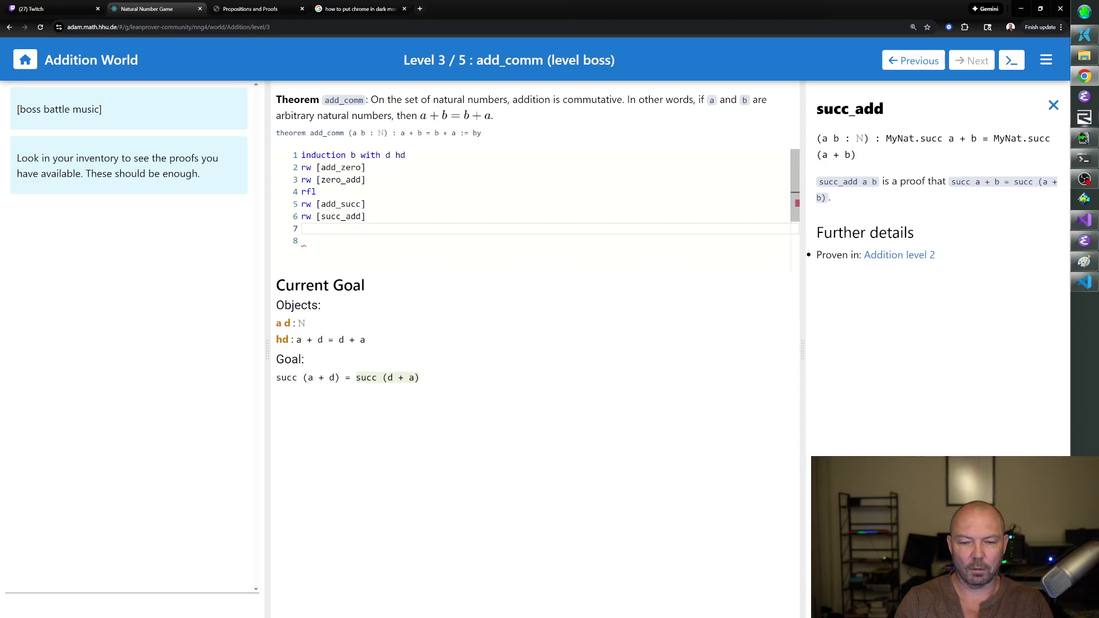
text(rw [hd])
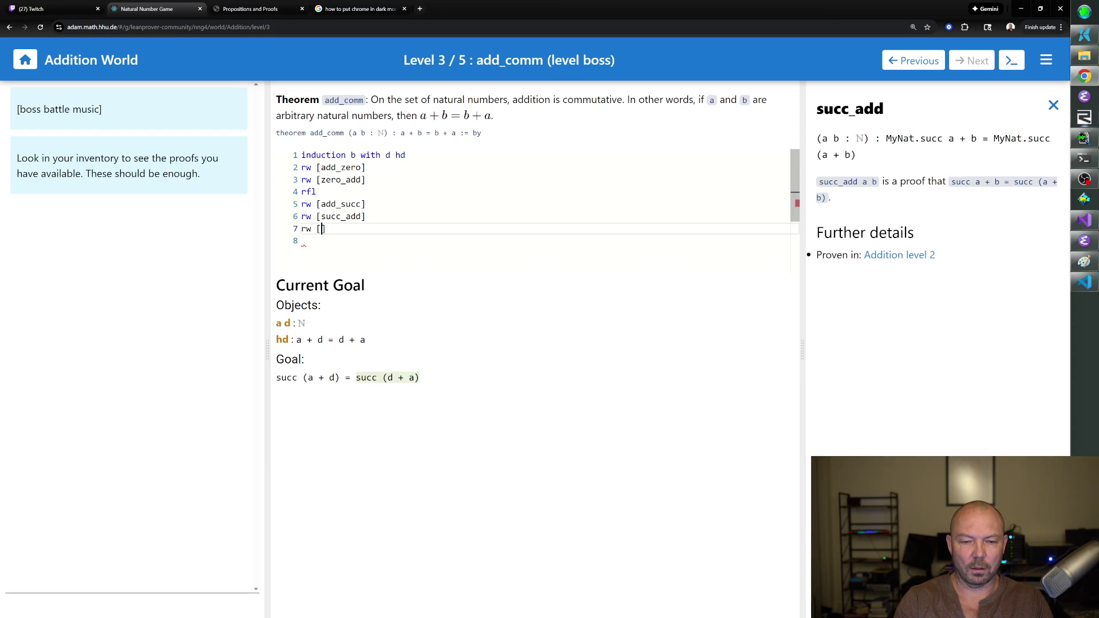
key(Return)
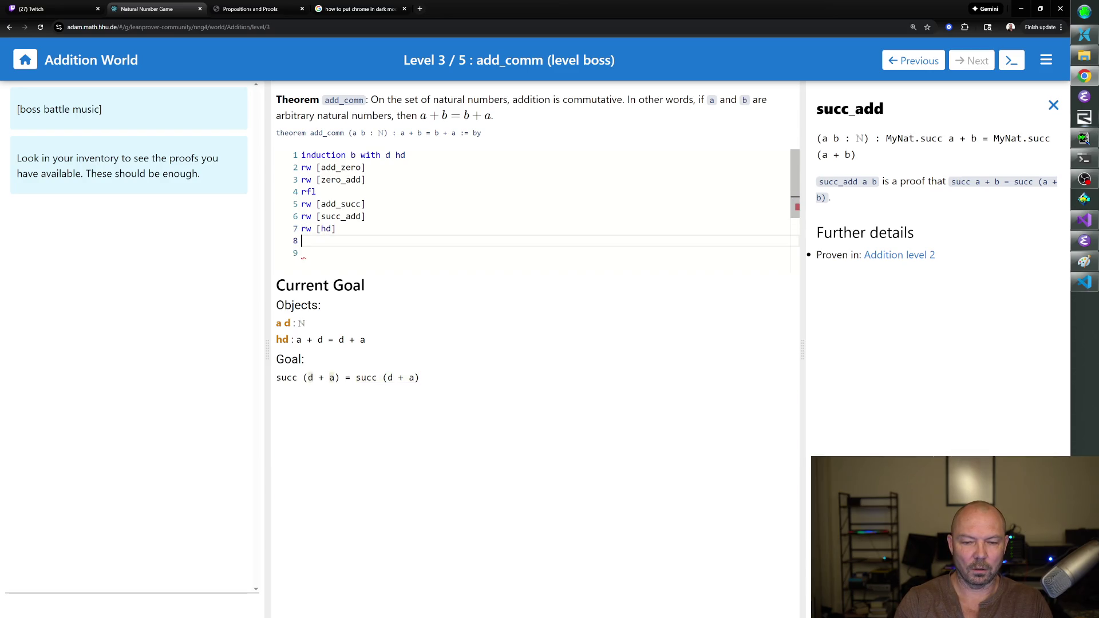
text(rfl)
key(Return)
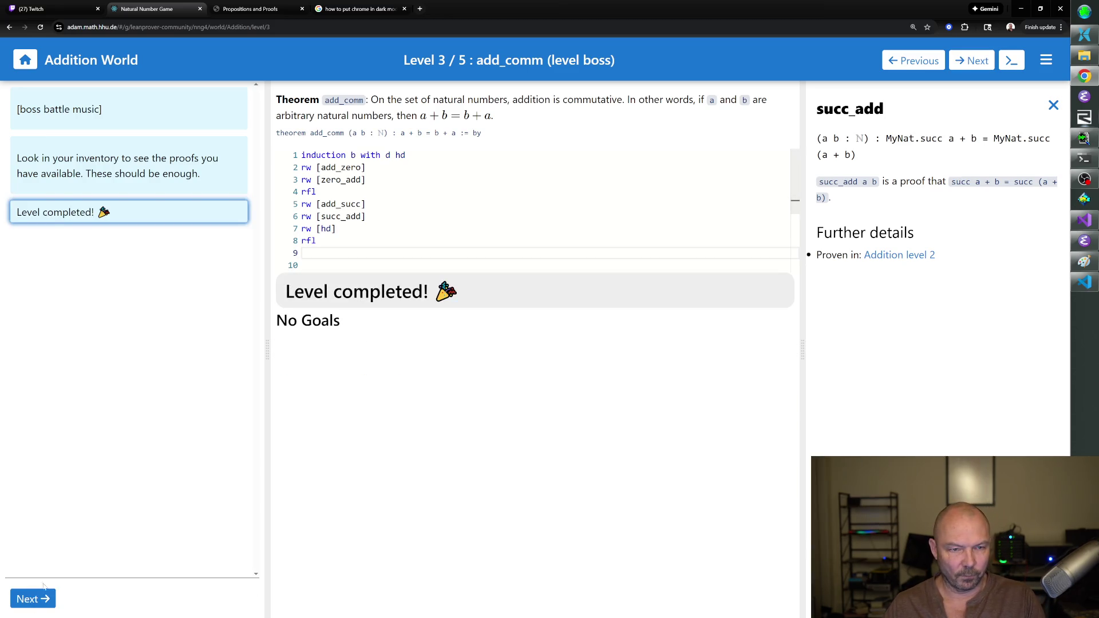
click(32, 598)
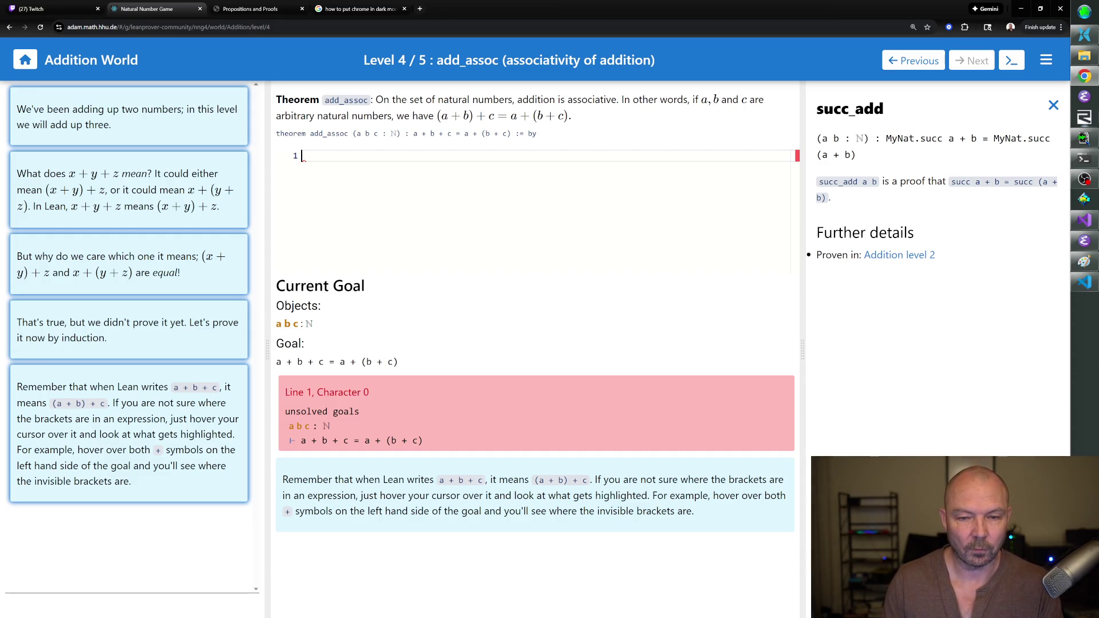
Start the add_assoc proof with 'induction c with e he'.
text(inducti)
text(with e eh)
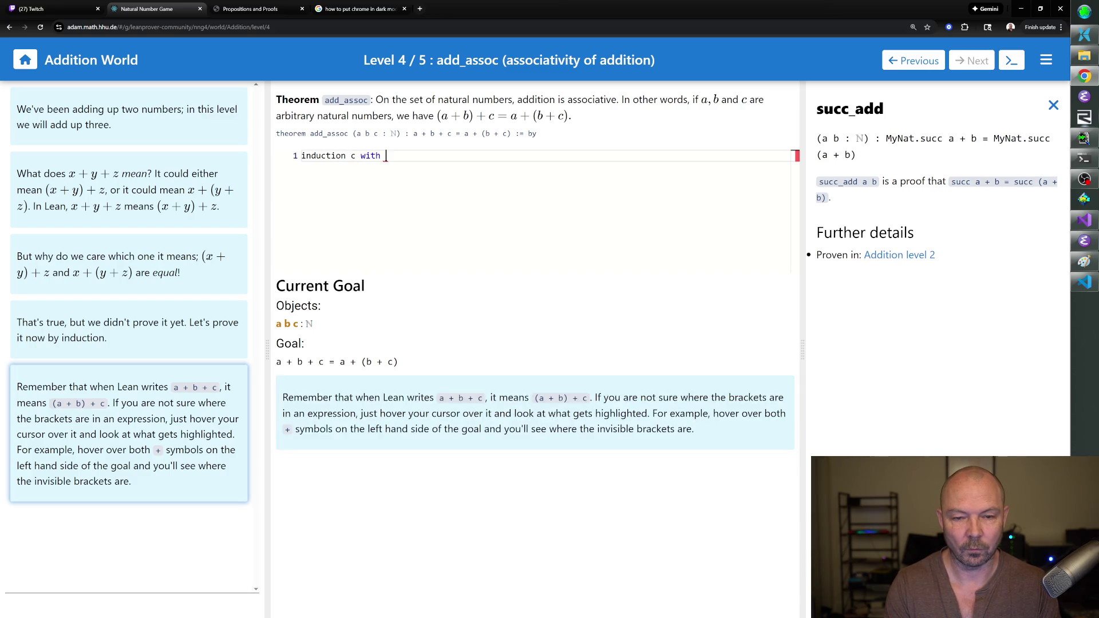
key(BackSpace)
key(BackSpace)
text(he)
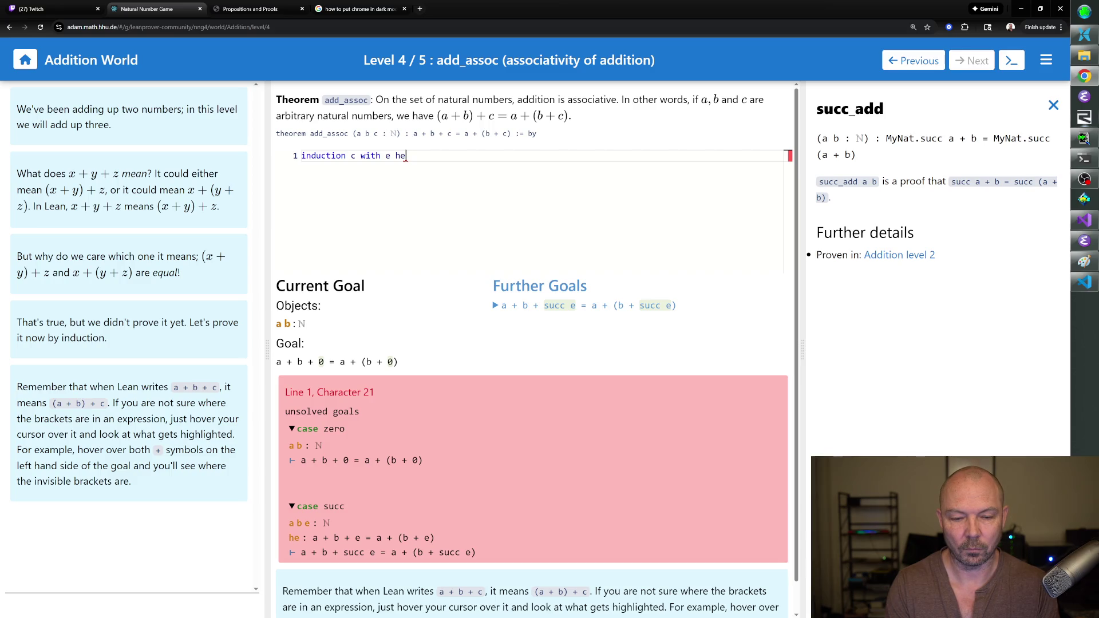
key(Return)
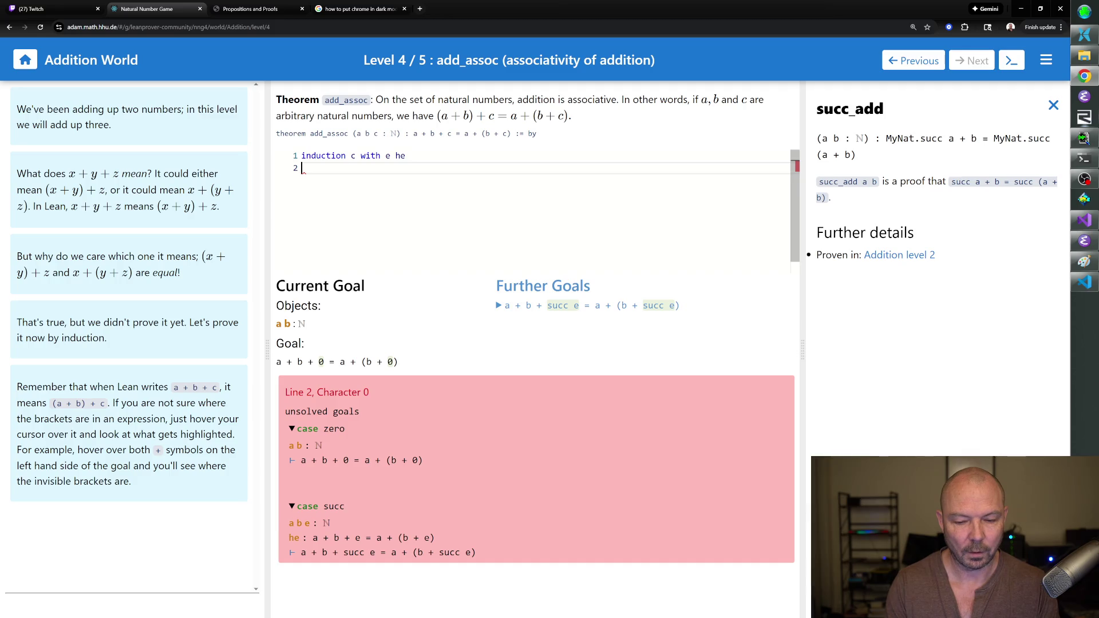
Apply rw [add_zero] twice and close the zero case with rfl.
text(r)
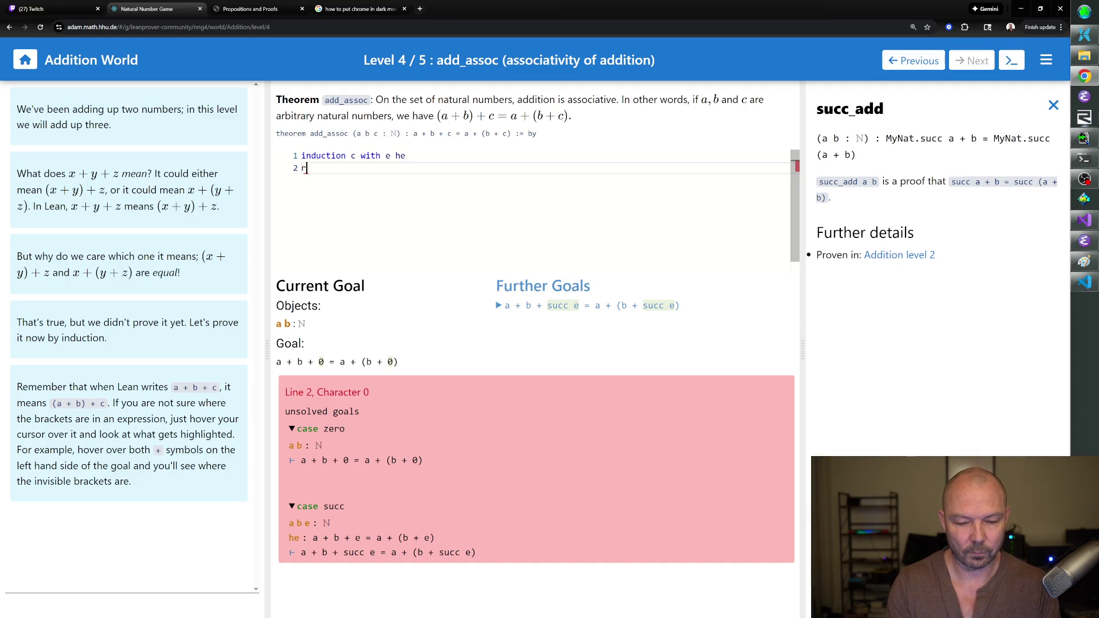
text(w [add_zero)
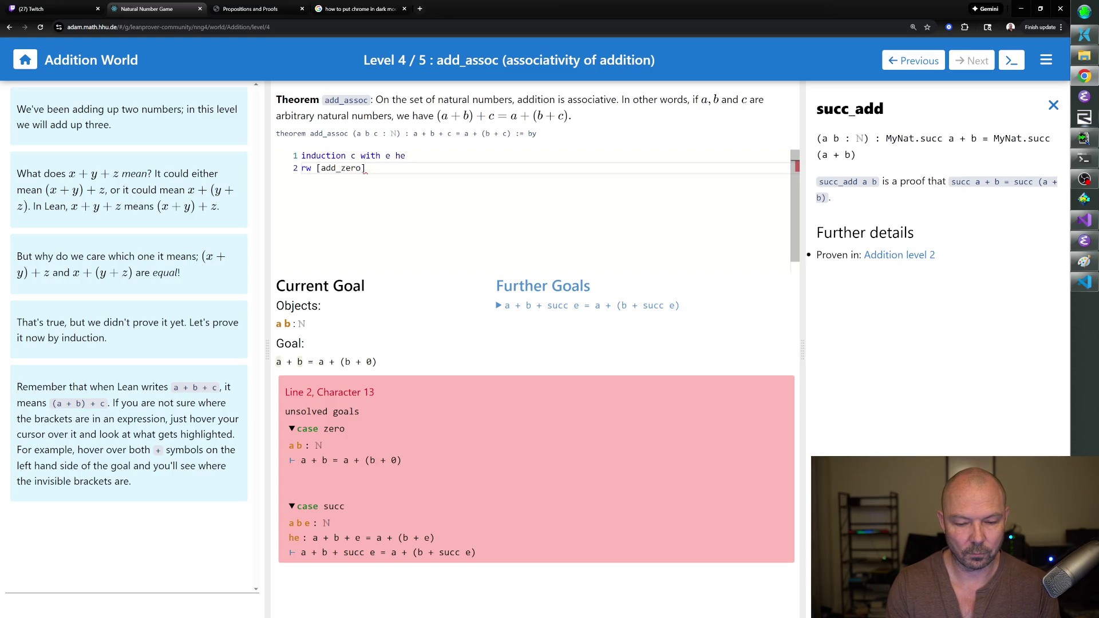
key(Return)
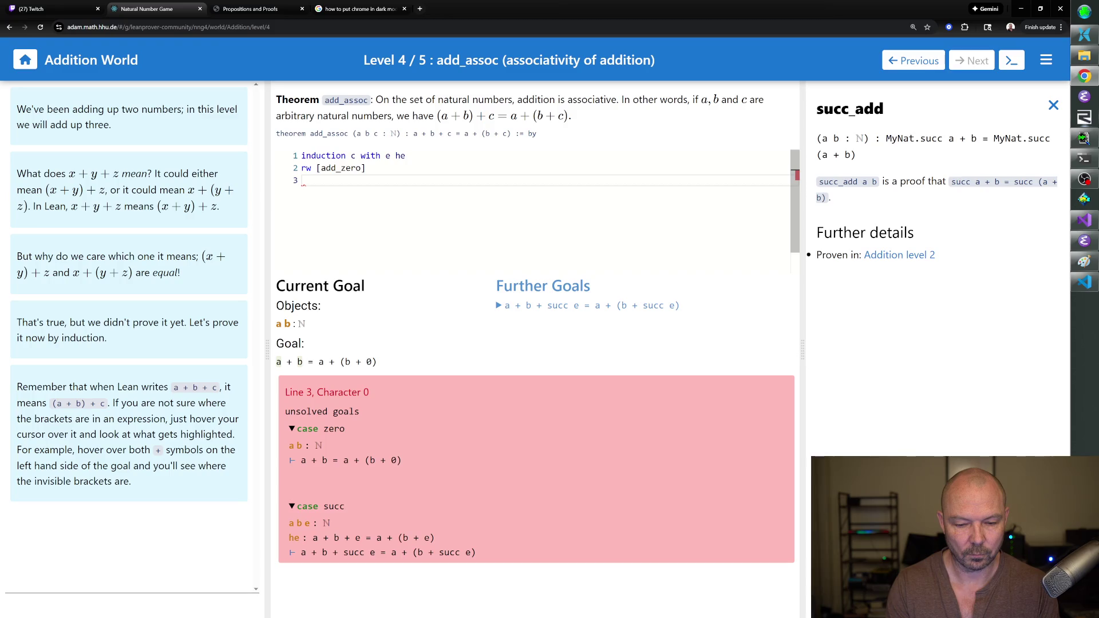
text(rw [add_zero])
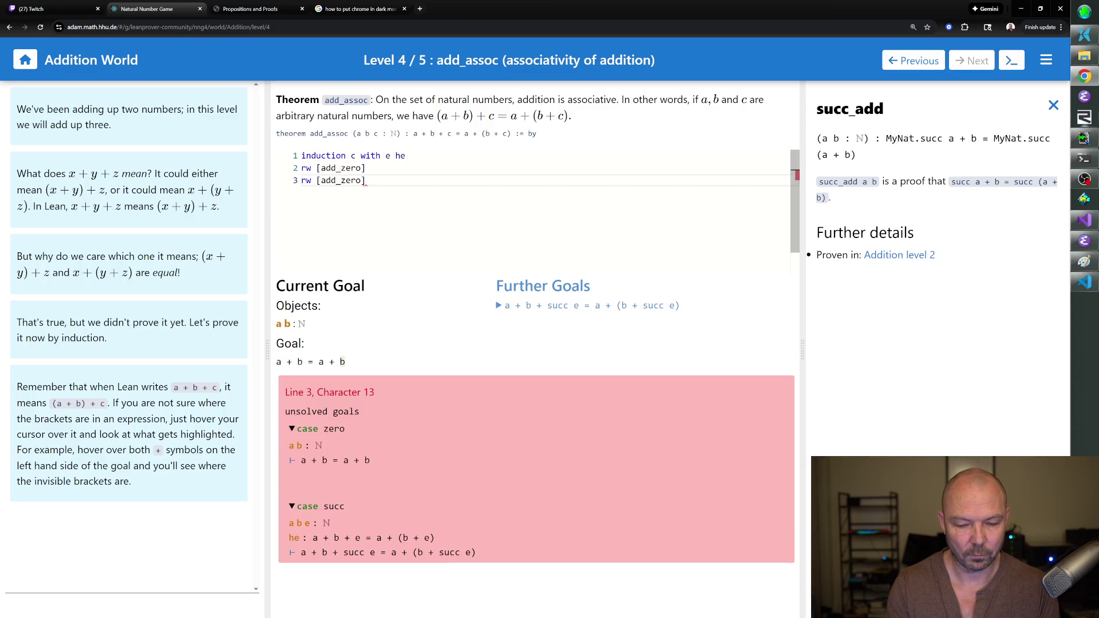
key(Return)
text(rfl)
key(Return)
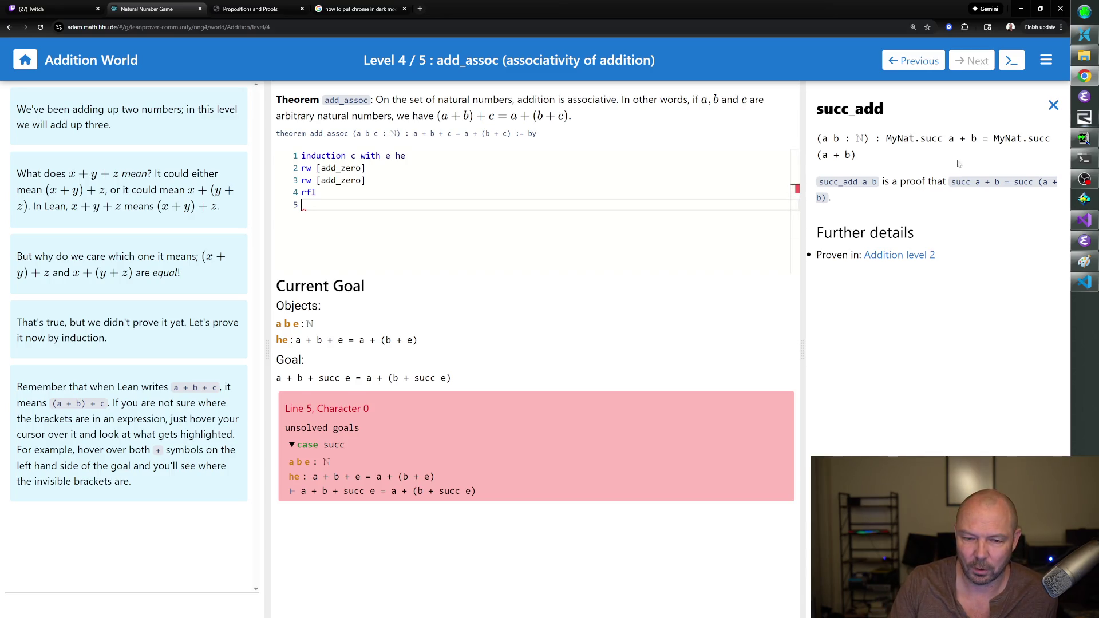
Close the succ_add panel and open add_succ from the Theorems list.
click(1053, 104)
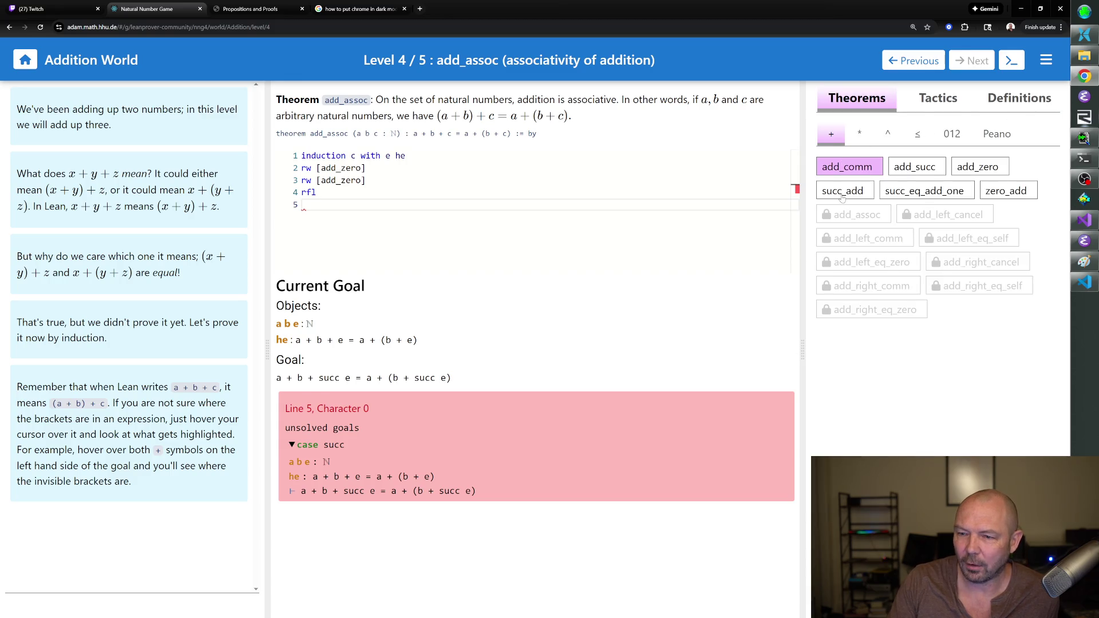
click(841, 192)
click(1053, 105)
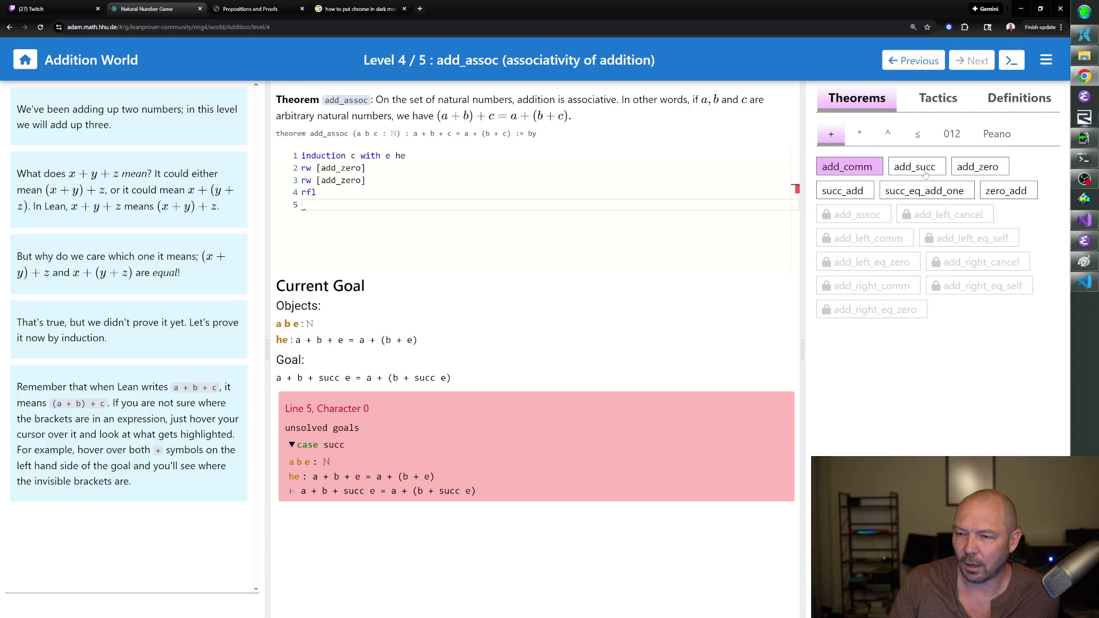
click(899, 167)
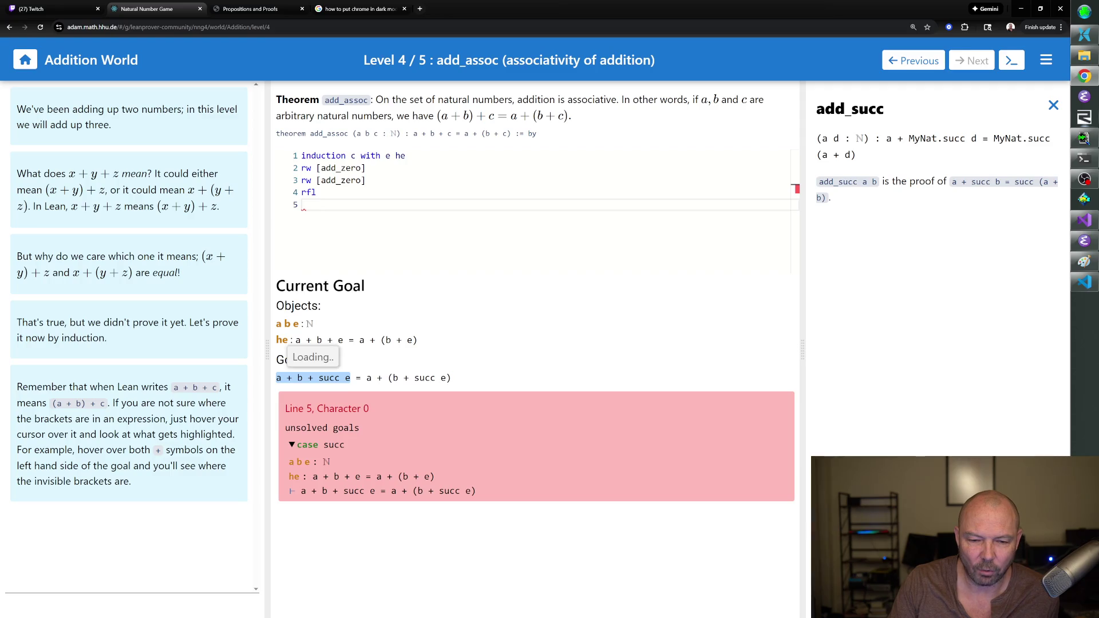
Type 'nth_rewrite 2 [add_succ]' on line 5 of the add_assoc proof.
mouse_move(300, 377)
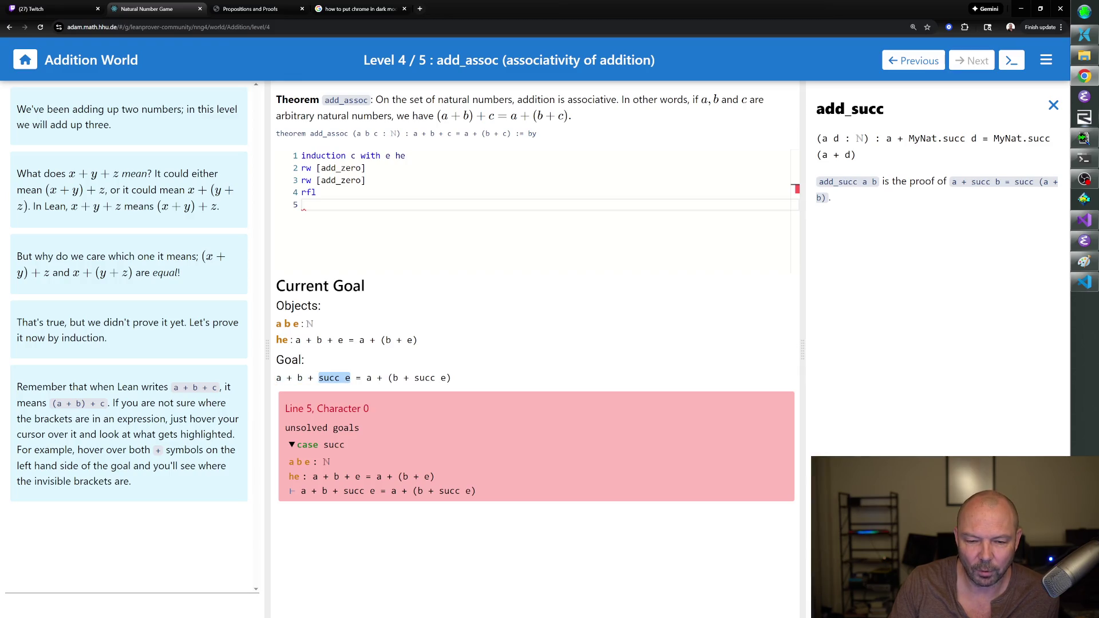
mouse_move(334, 378)
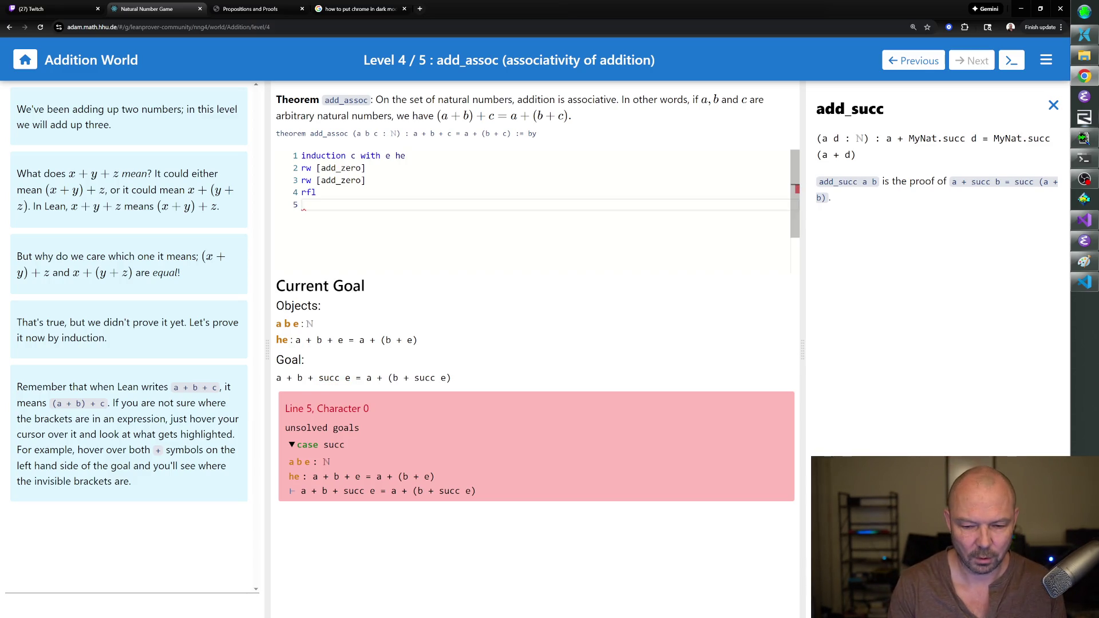
text(nth_rewr)
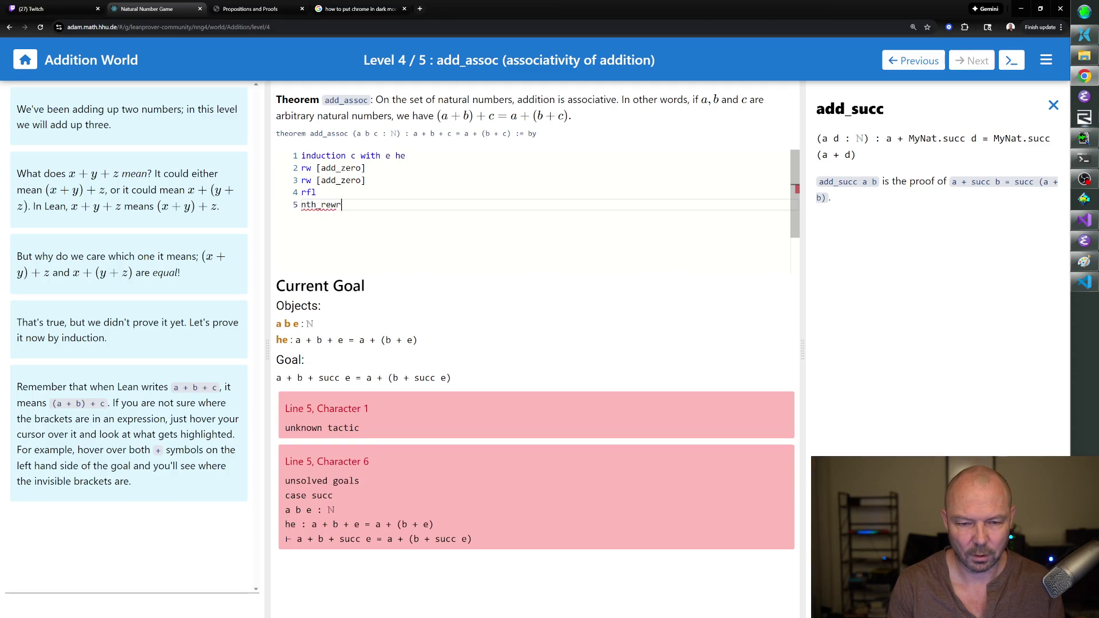
text(ite 2 [add_succ])
Enter nth_rewrite 2 [add_succ] on lines 5 and 6, discarding a trial rw [add_succ] line.
key(Return)
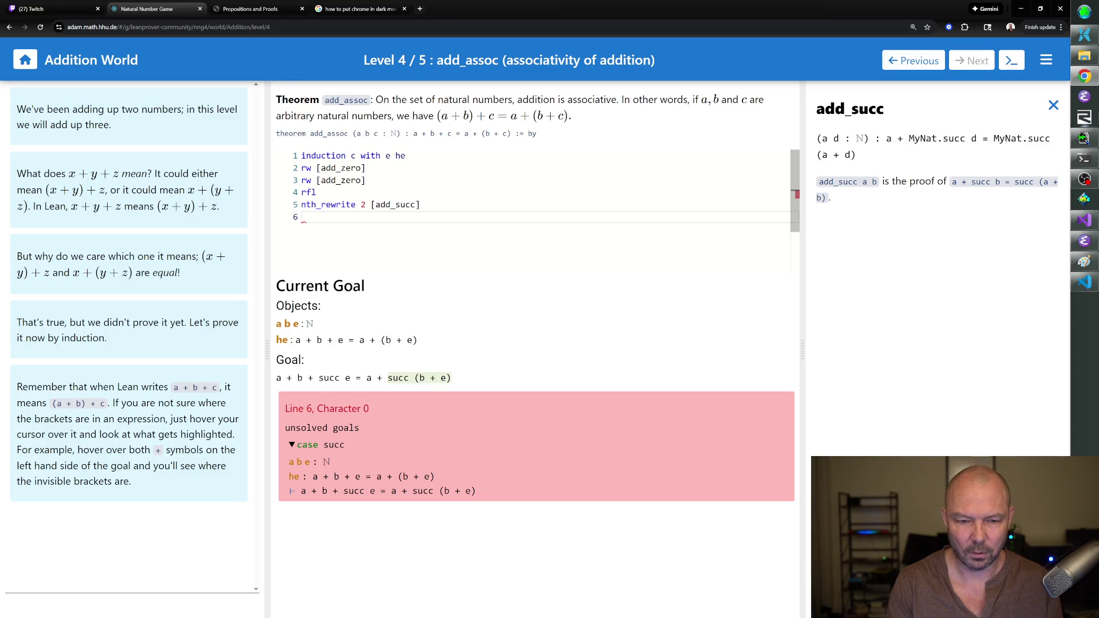
text(rw )
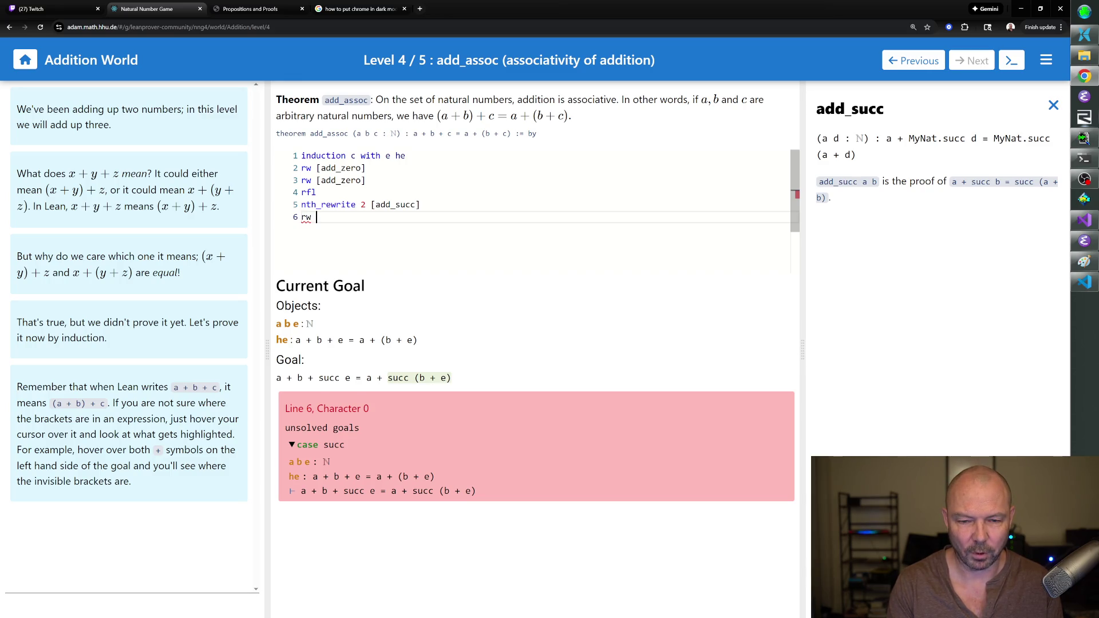
text([add_succ])
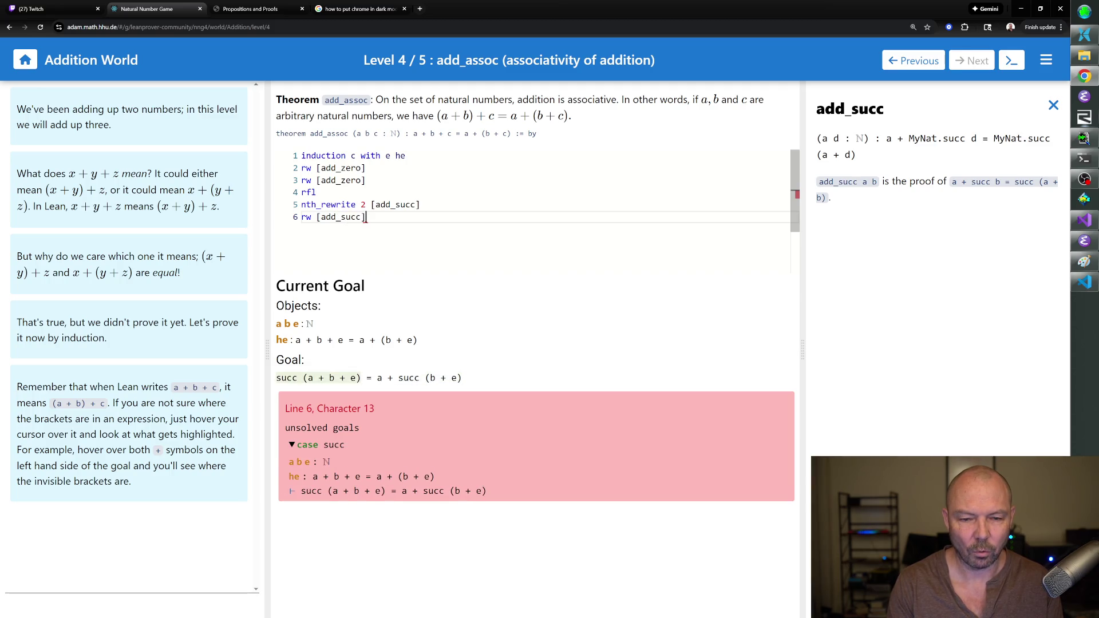
key(BackSpace)
key(BackSpace)
key(BackSpace)
key(BackSpace)
key(BackSpace)
key(BackSpace)
key(Return)
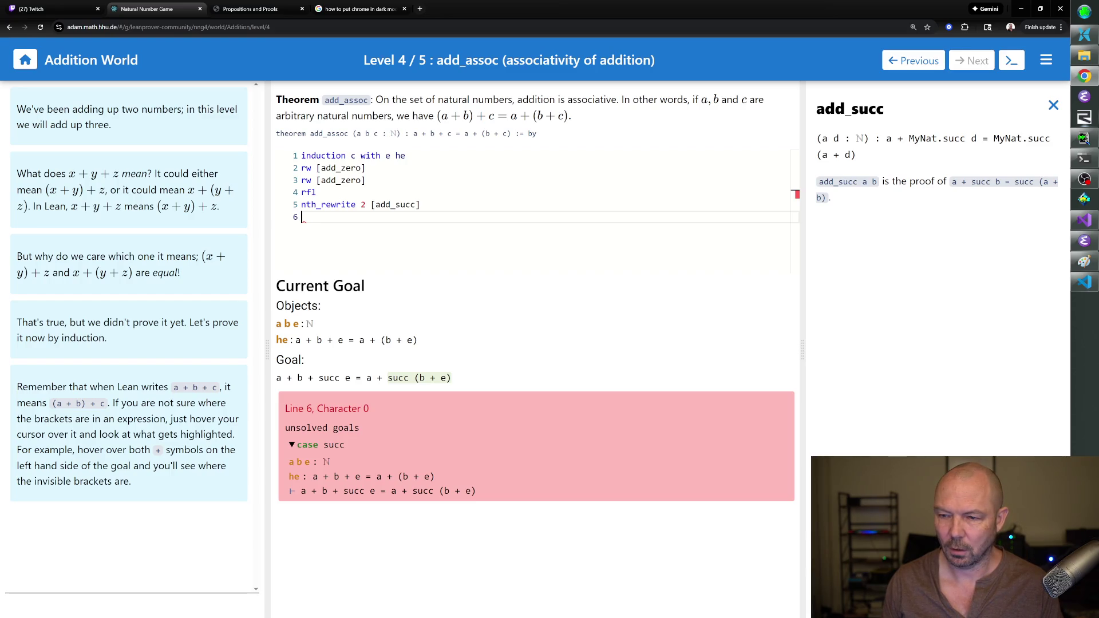
text(nth_rewrite 2 [add_succ])
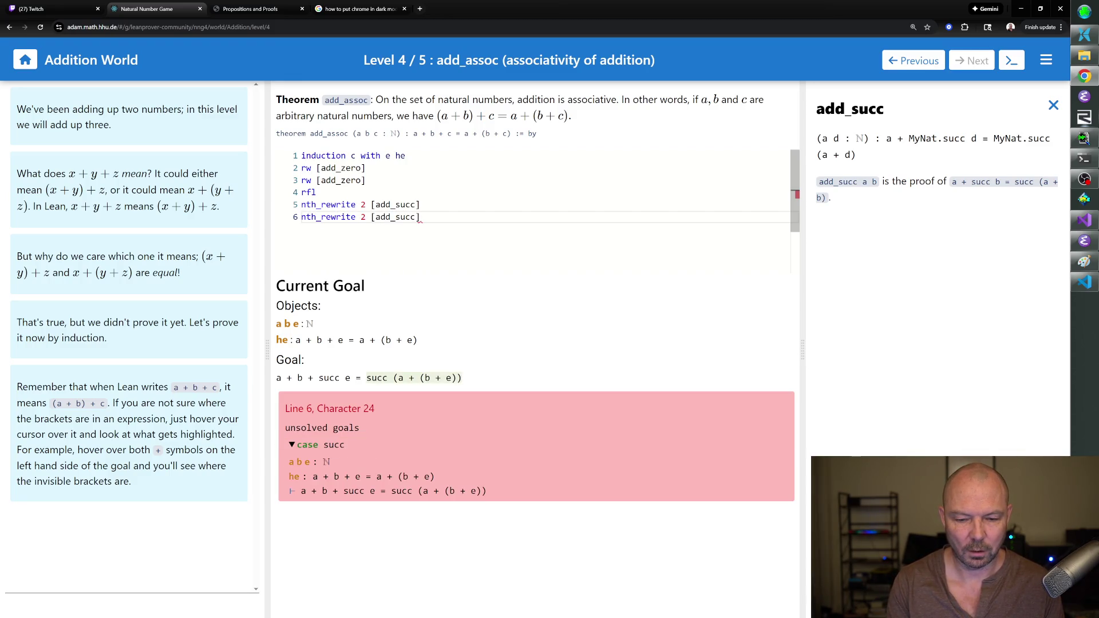
key(Return)
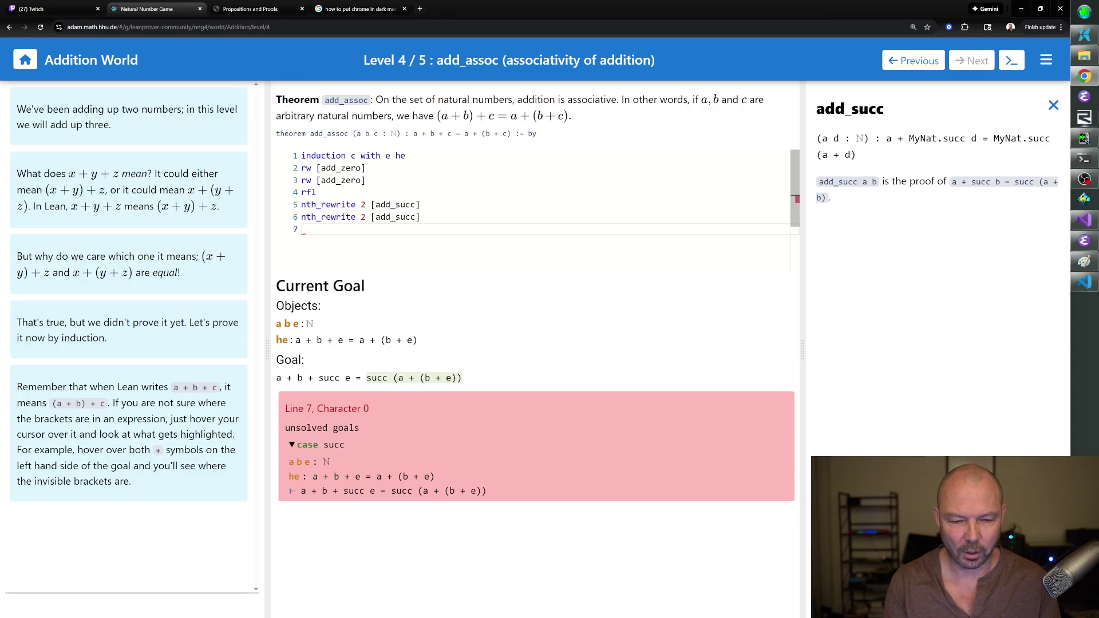
text(rw [←)
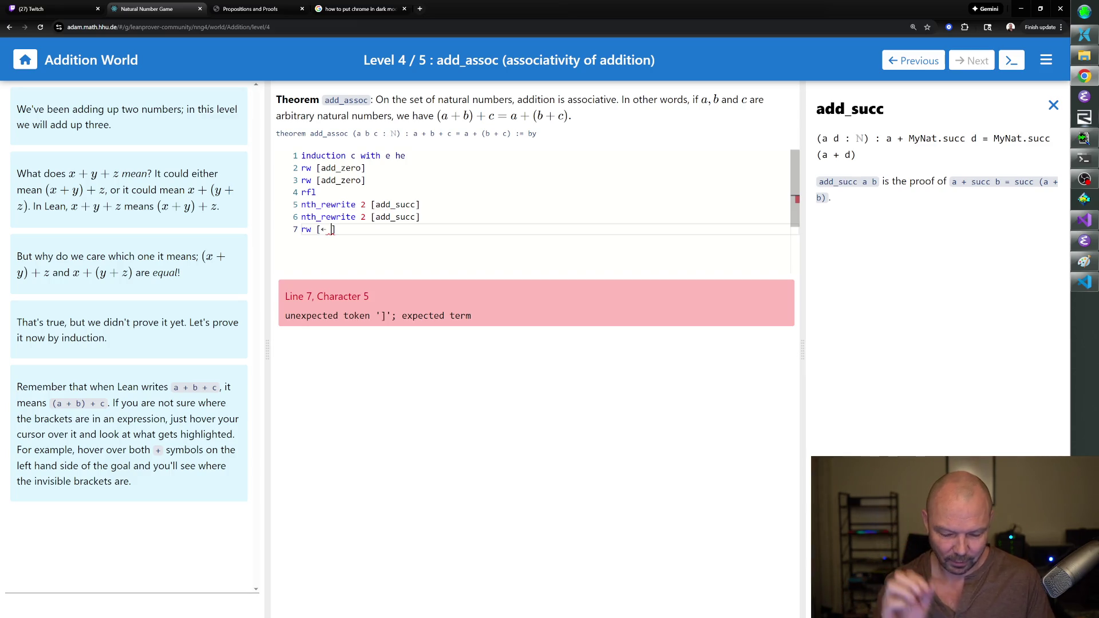
Finish the add_assoc proof with rw [← he], rw [add_succ] and rfl, completing level 4.
text(he)
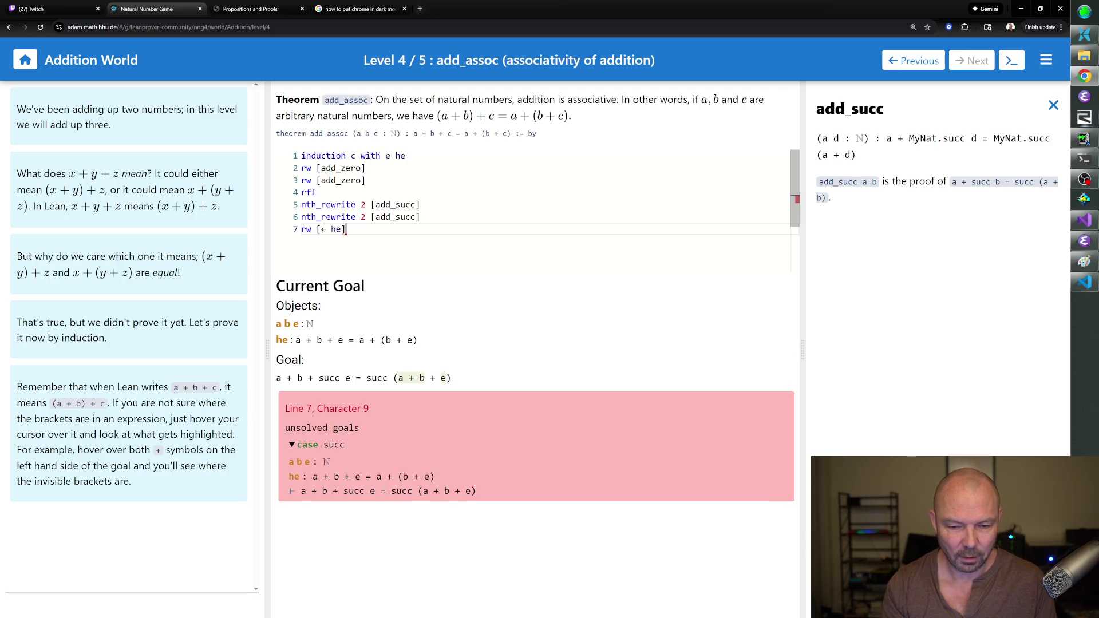
key(Return)
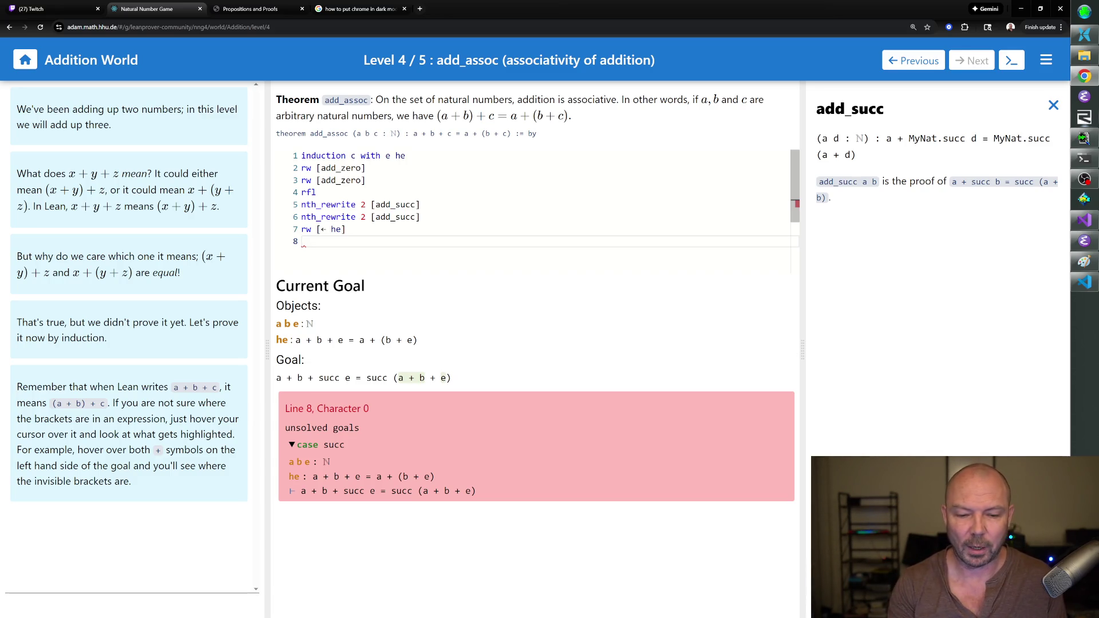
text(rw [add_succ])
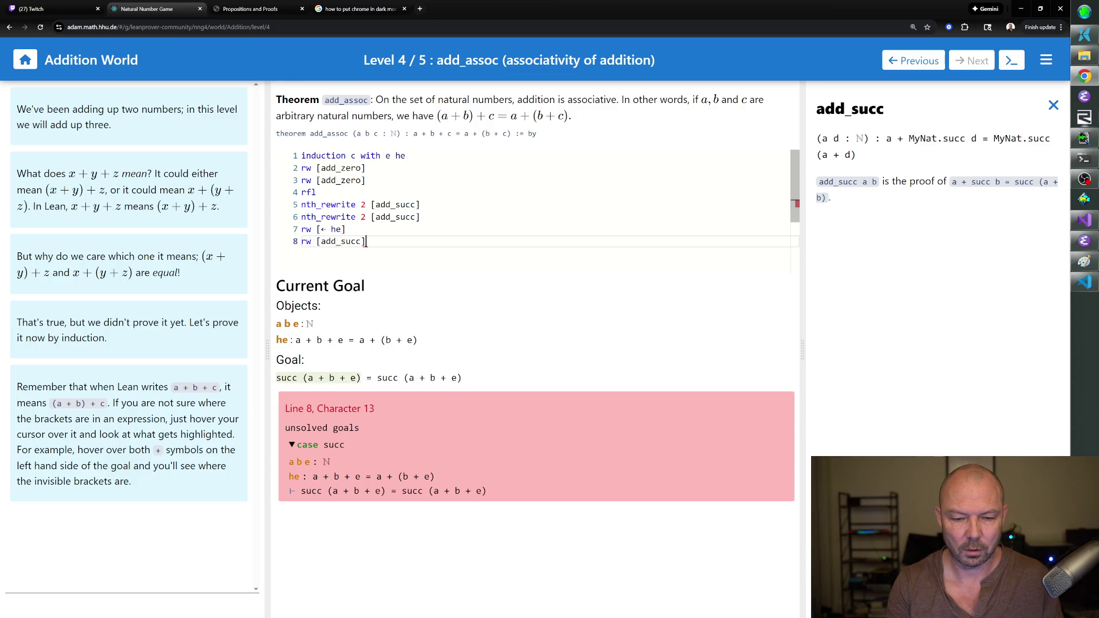
key(Return)
text(rfl)
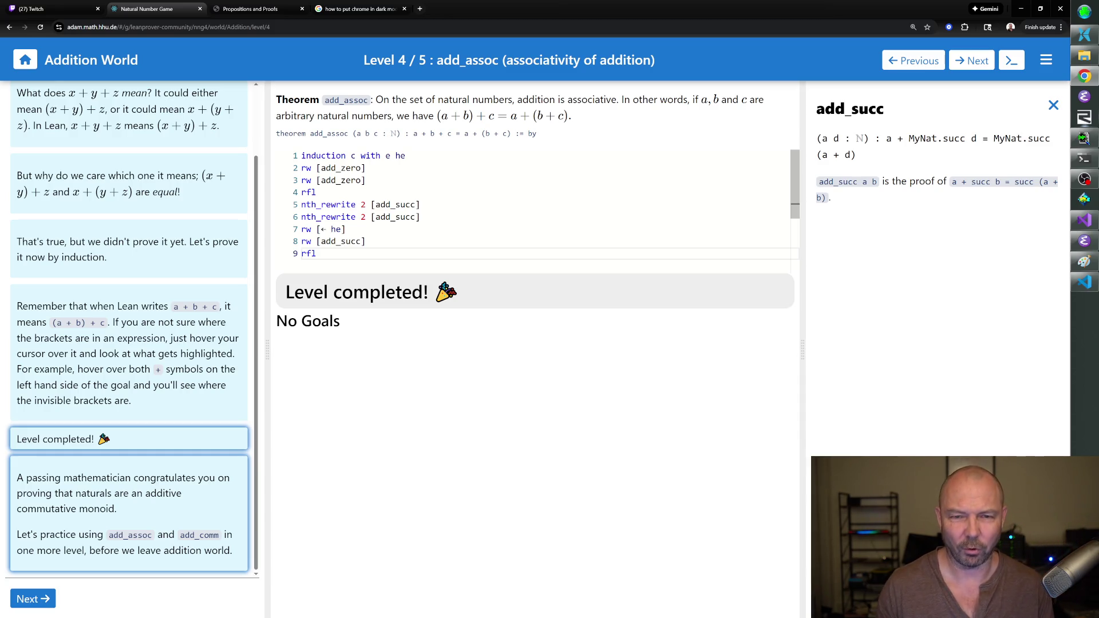
key(ctrl+t)
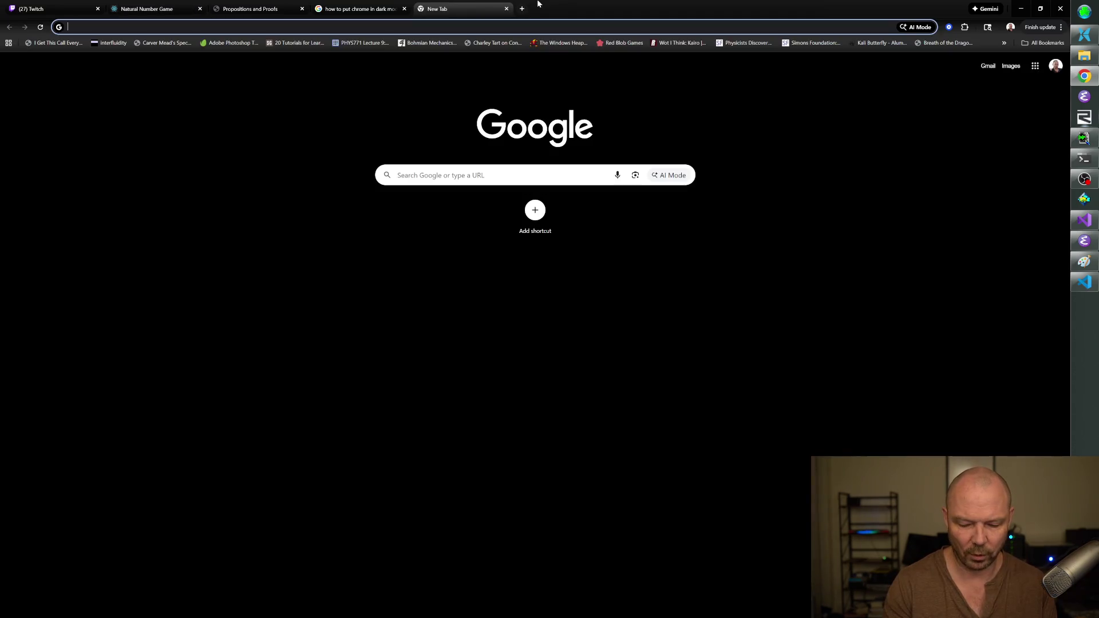
Search Google for 'stokes theorem', then close that tab to return to the game.
text(stokes theore)
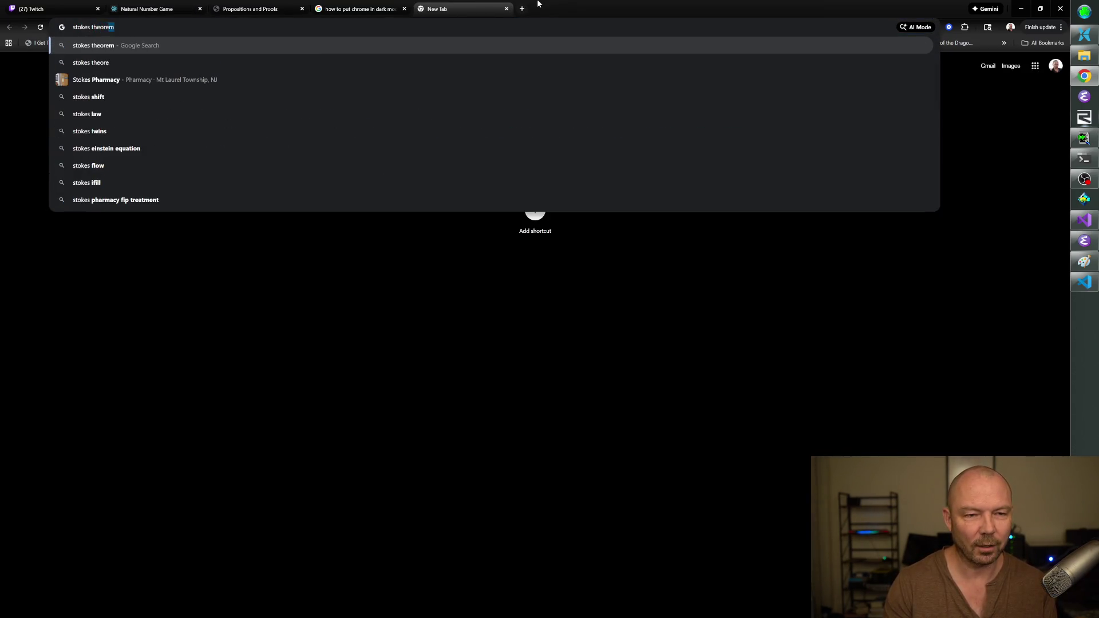
text(m)
key(Return)
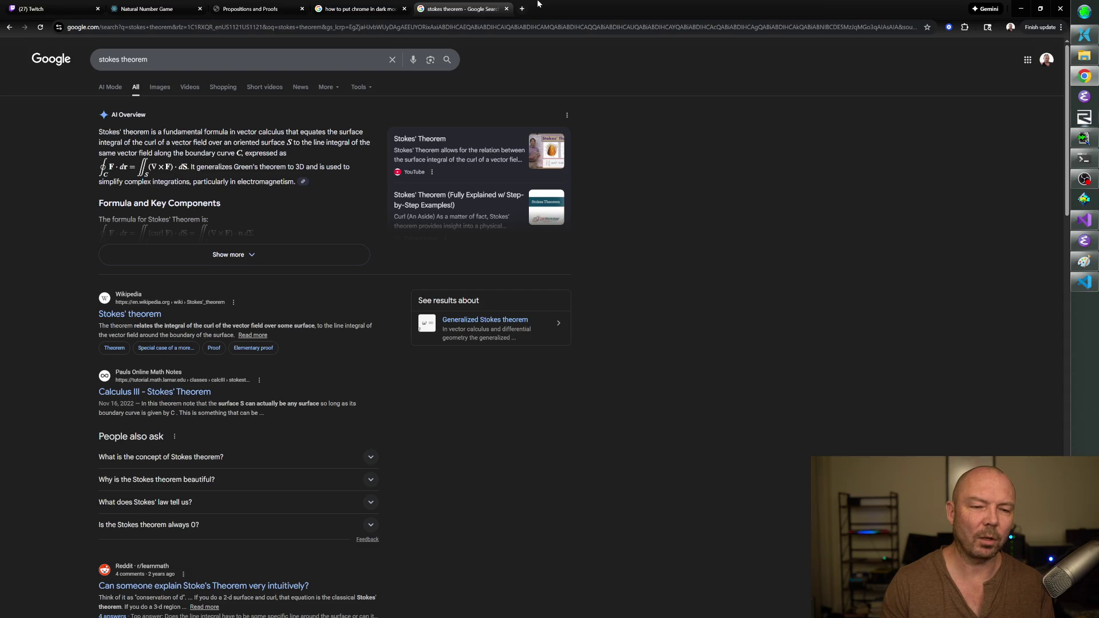
key(ctrl+w)
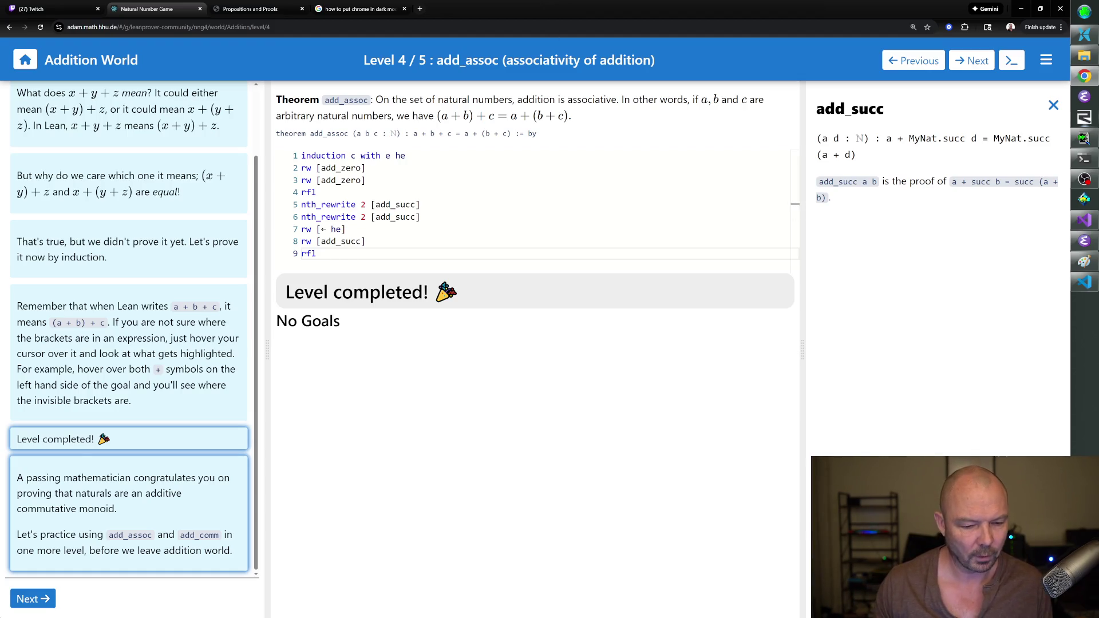
Advance to level 5, add_right_comm, dismiss the add_succ description, and enter 'induction c with e he'.
click(40, 604)
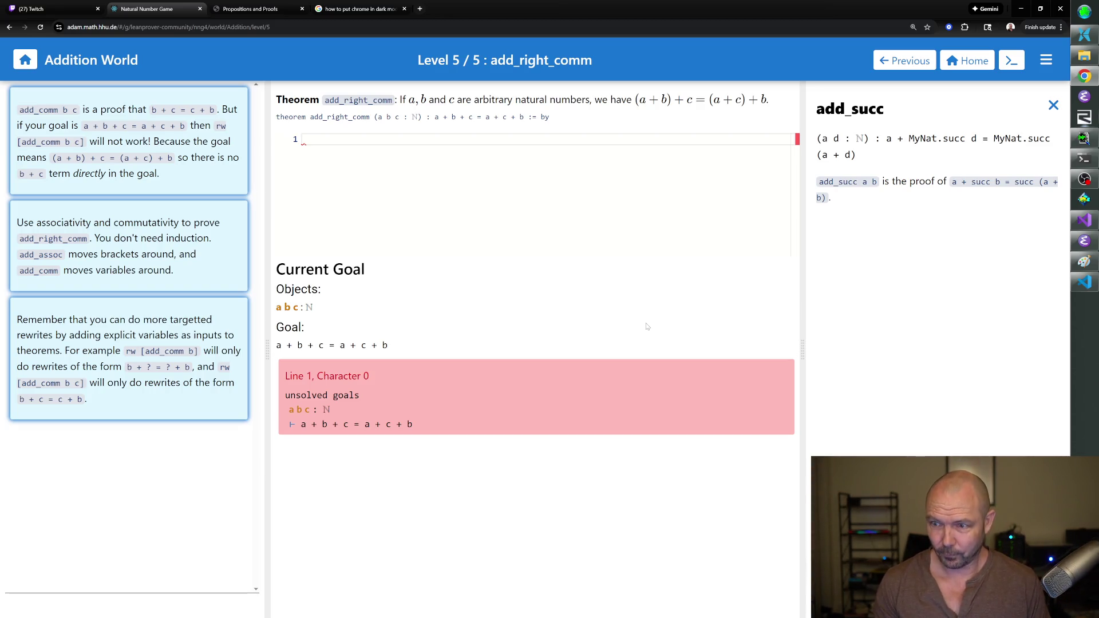
click(1053, 105)
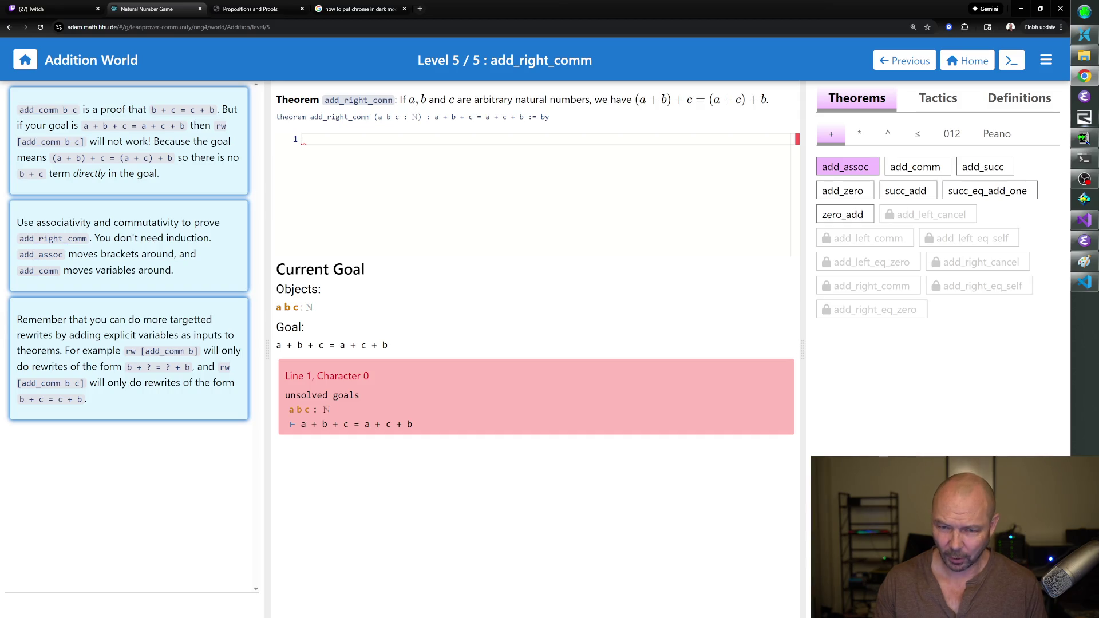
text(induction c with e he)
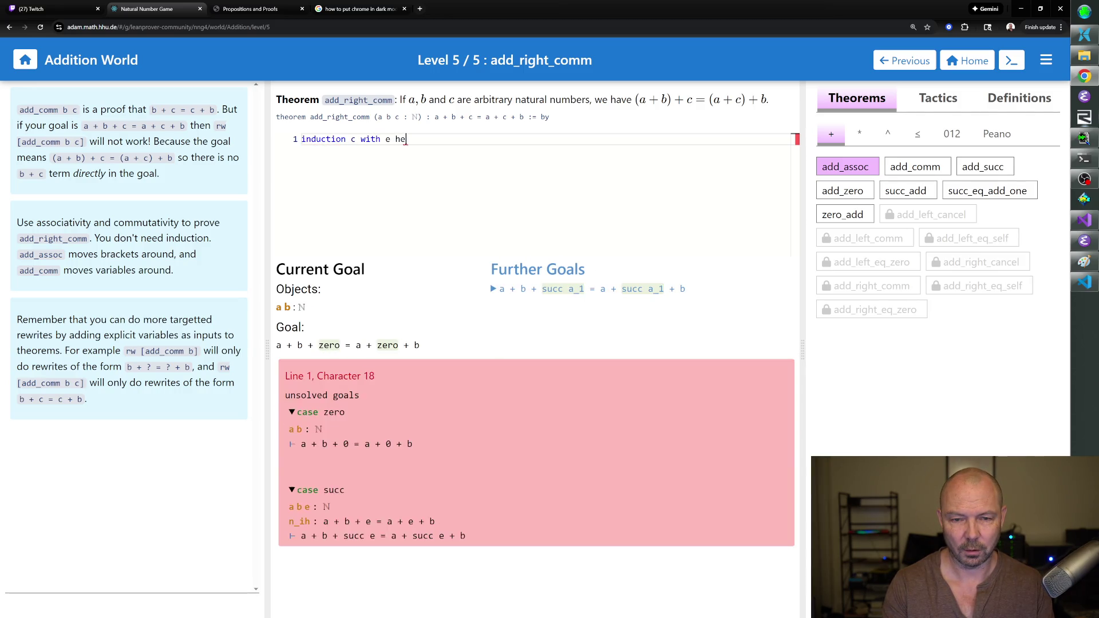
Split on c by induction and close the zero case with repeat rw [add_zero] and rfl.
key(Return)
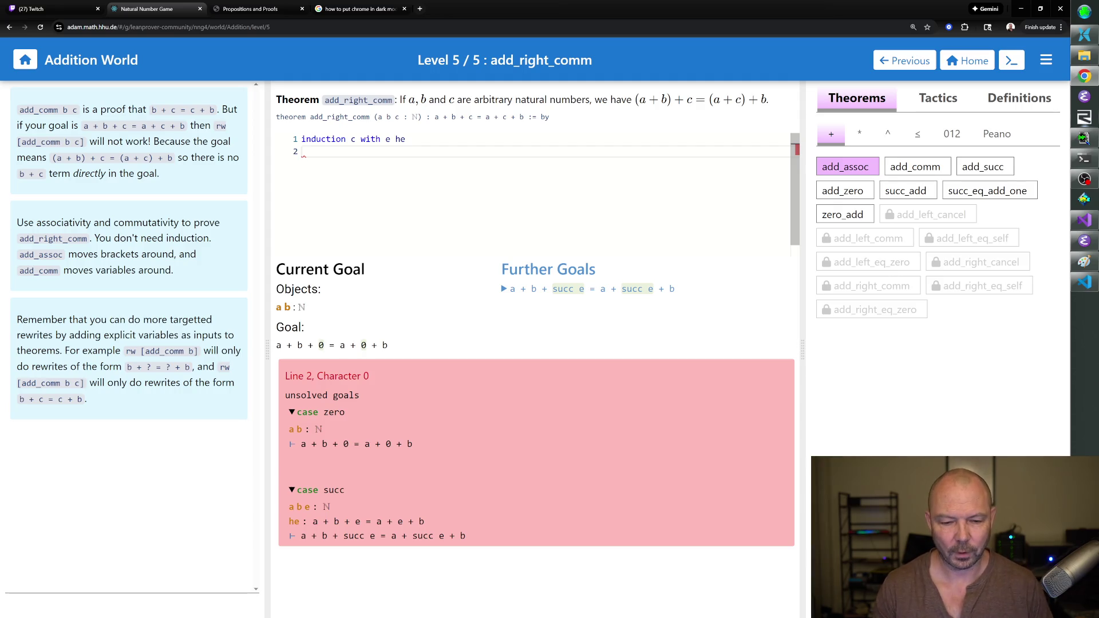
text(repe)
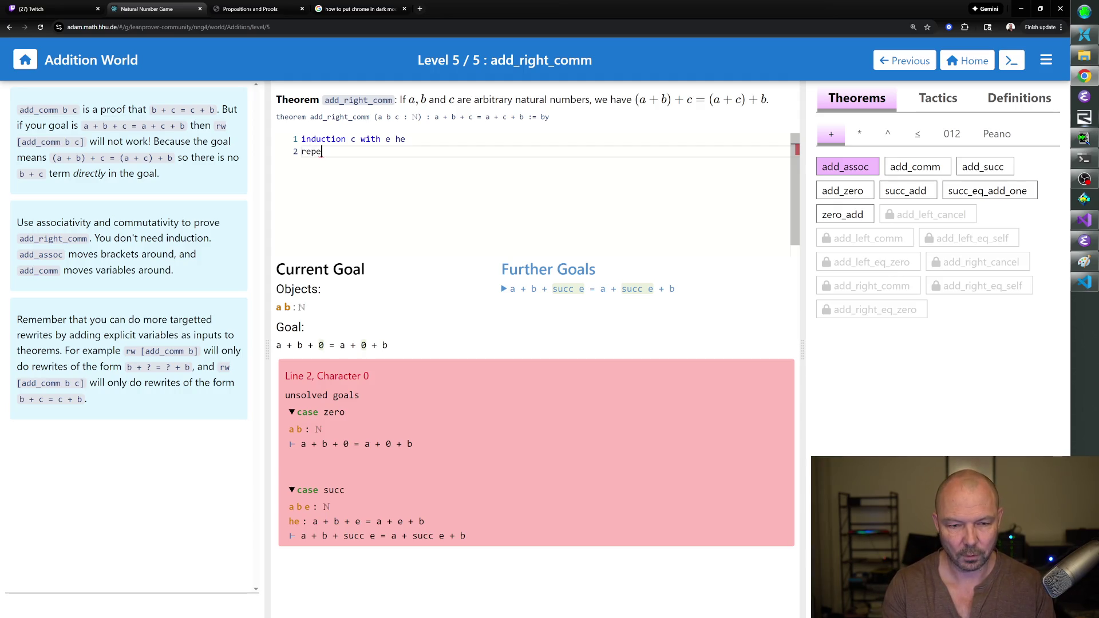
text(at rw [add_zero])
key(Return)
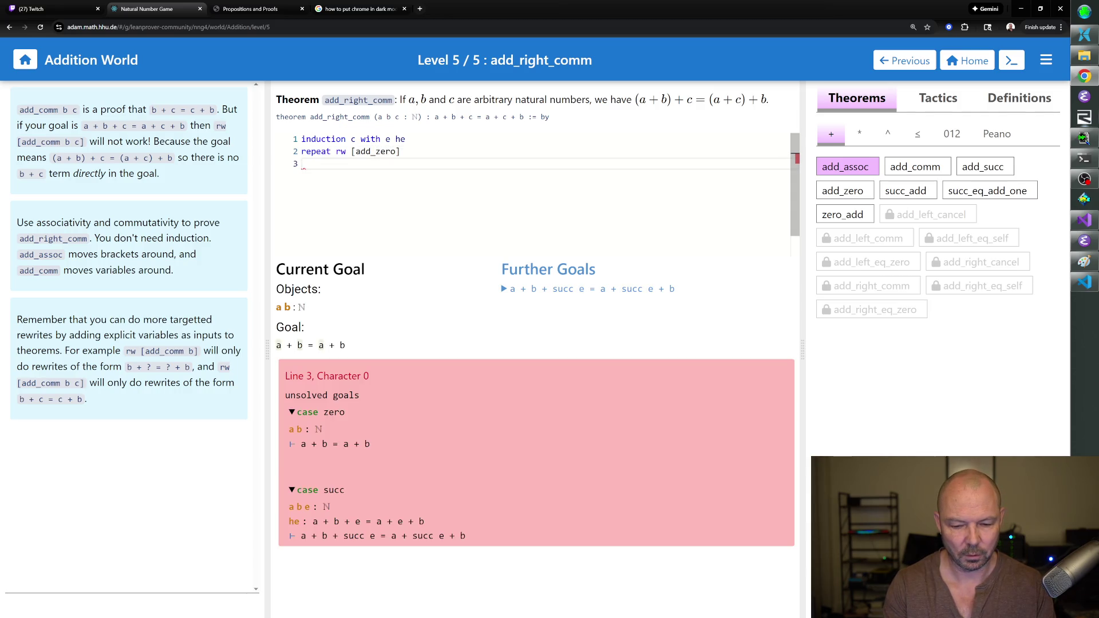
text(rfl)
key(Return)
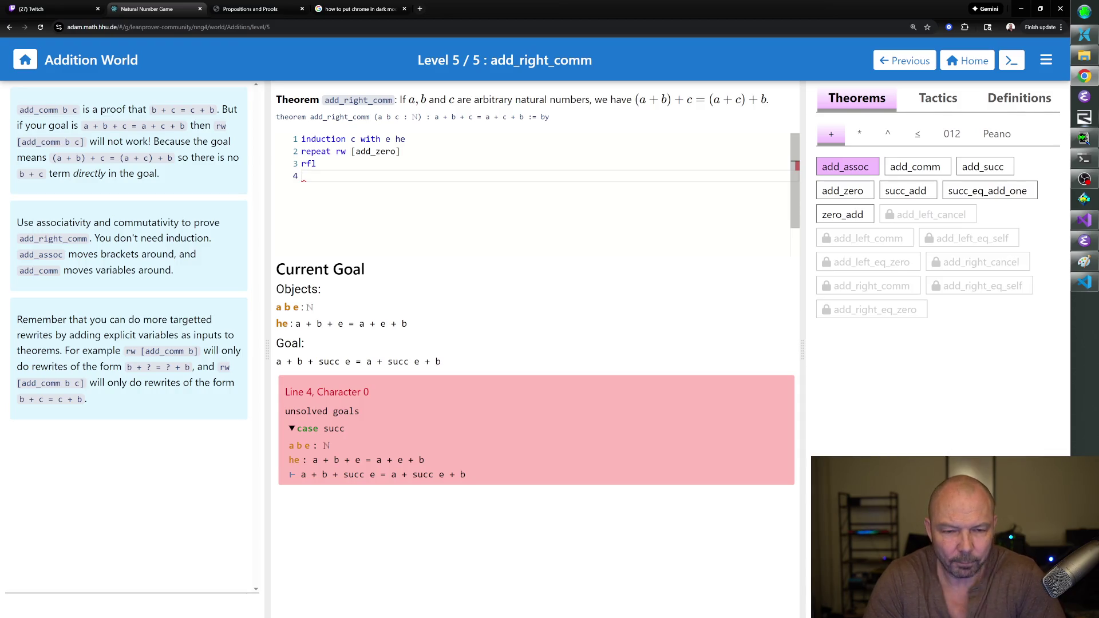
text(nth_rewrite)
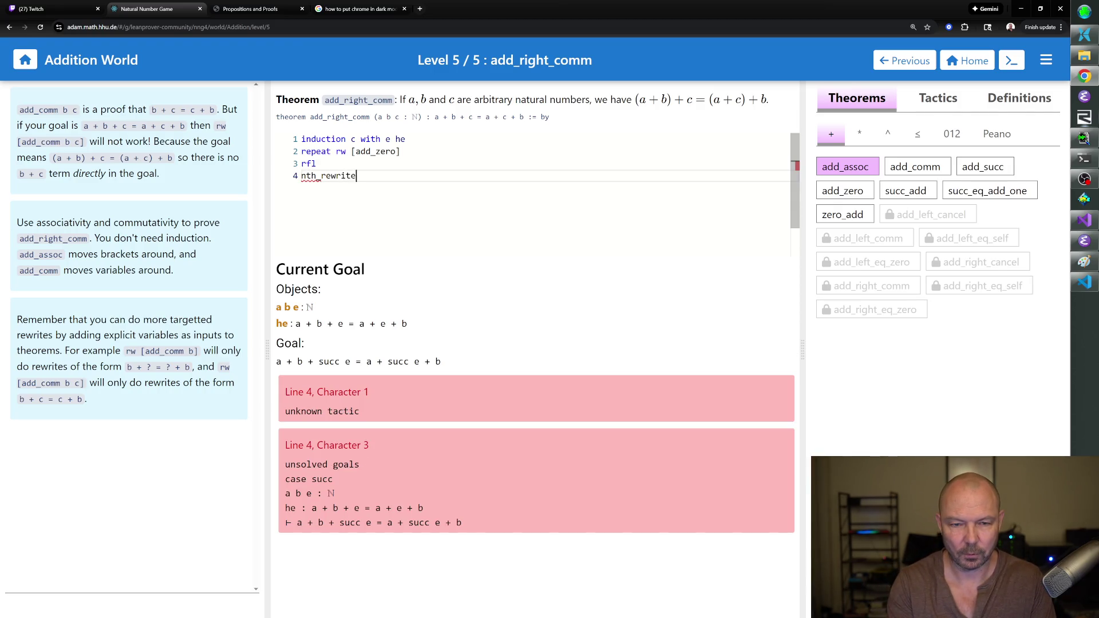
Replace the nth_rewrite on line 4 with rewrite attempts, trying rw [succ_add] and then removing it.
key(BackSpace)
key(BackSpace)
key(BackSpace)
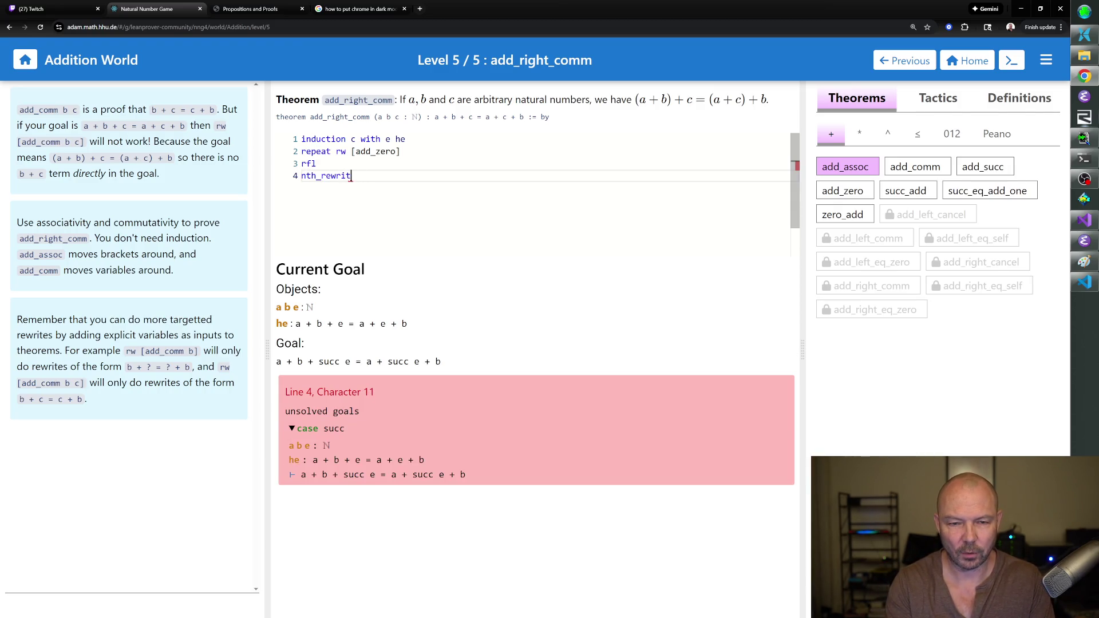
text(fl)
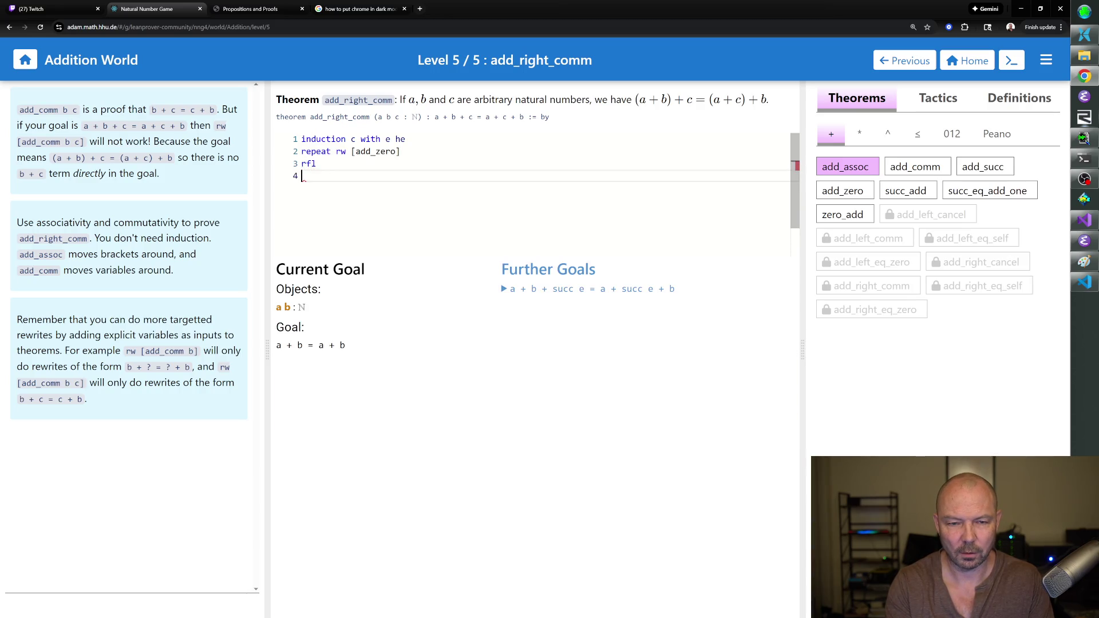
key(Return)
text(rewrite [)
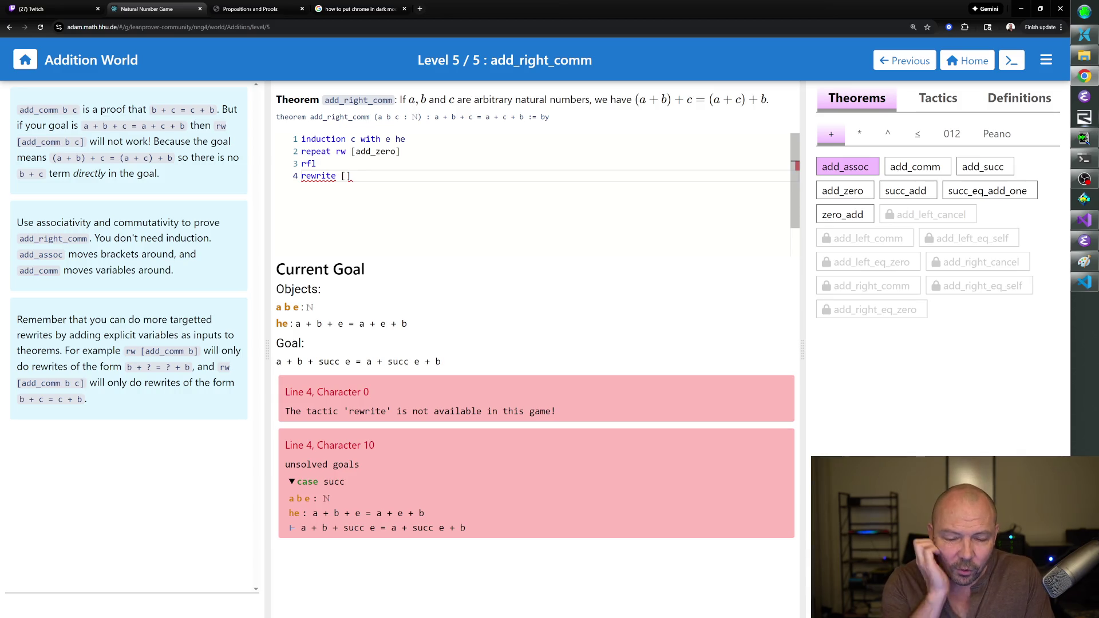
key(BackSpace)
key(BackSpace)
key(BackSpace)
key(BackSpace)
key(BackSpace)
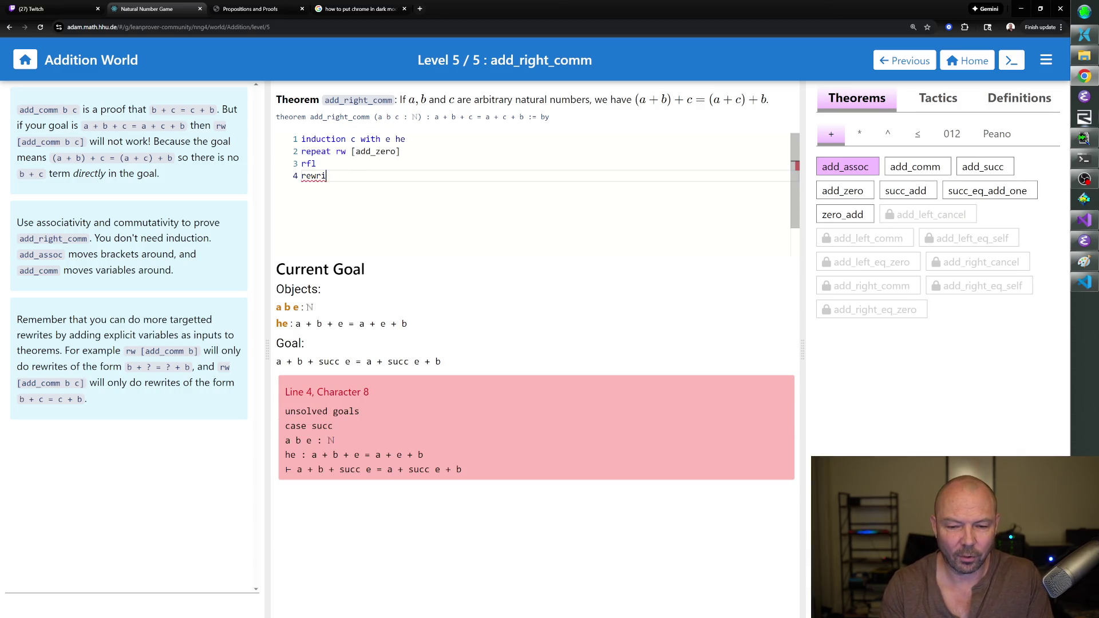
key(BackSpace)
key(BackSpace)
key(BackSpace)
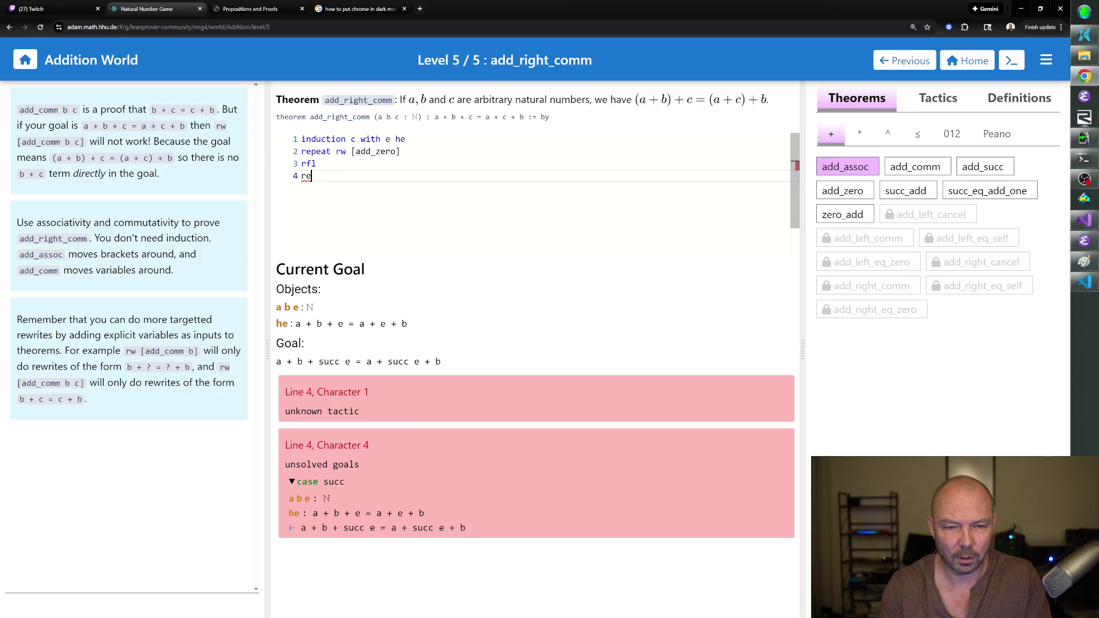
text(nth_rewrite)
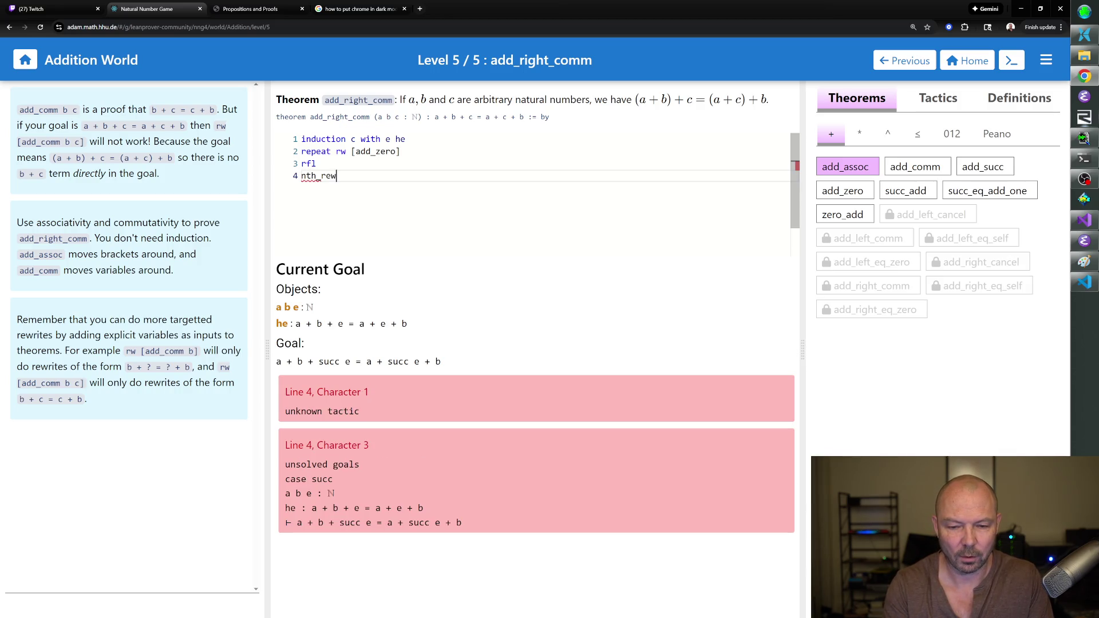
key(BackSpace)
key(BackSpace)
key(BackSpace)
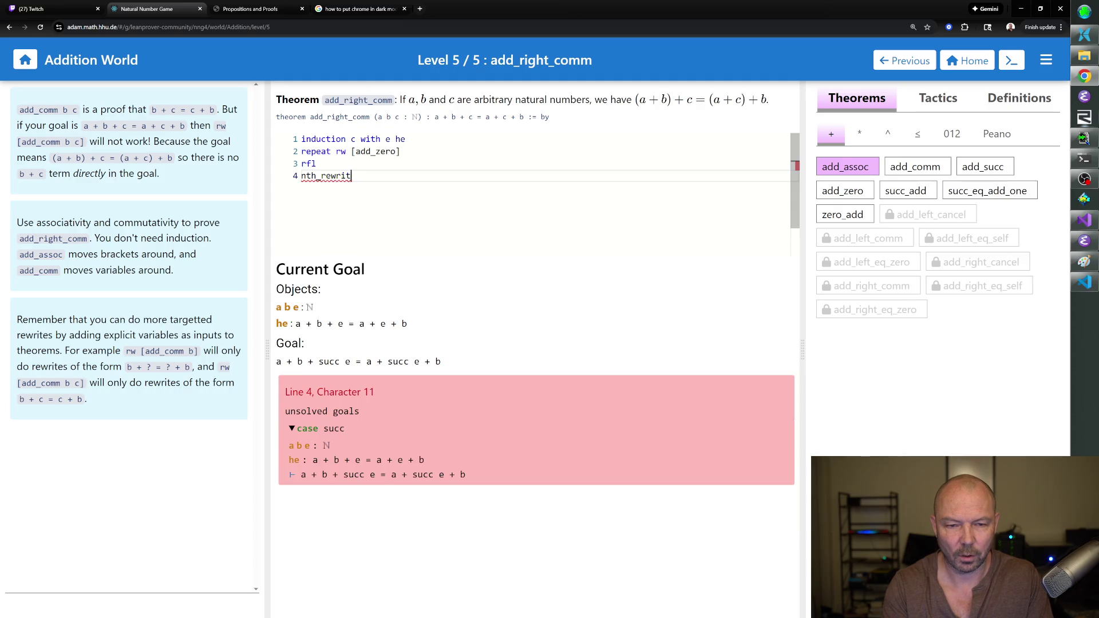
text(rw [succ_add])
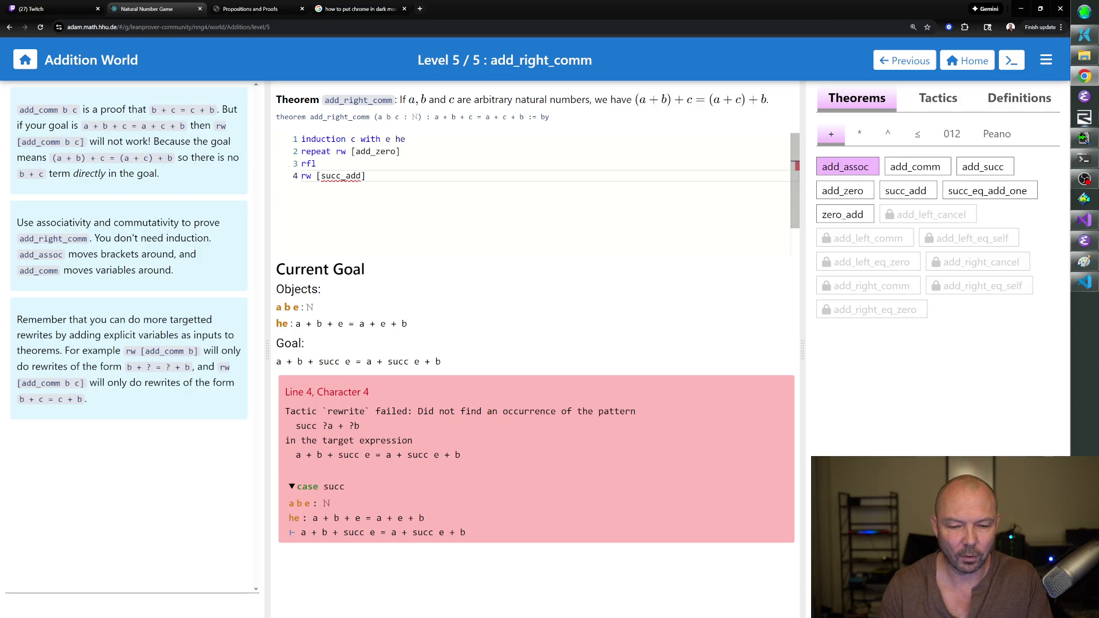
key(BackSpace)
key(BackSpace)
key(BackSpace)
key(BackSpace)
key(BackSpace)
key(BackSpace)
Apply rw [add_succ] on lines 4 and 5, then check add_comm's statement in Theorems.
text(add_)
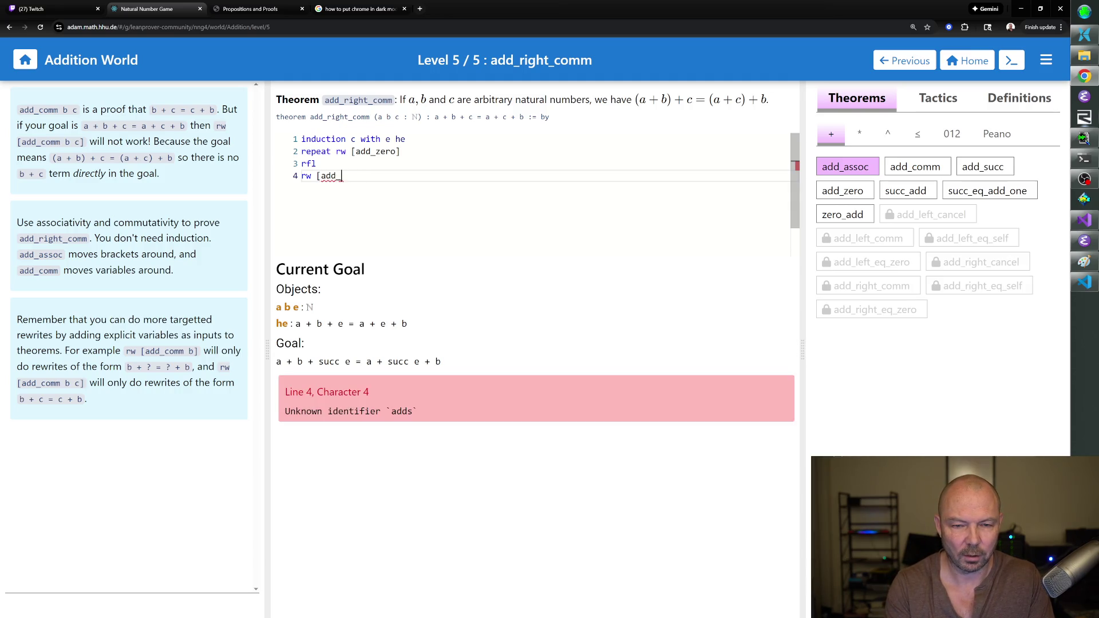
text(succ])
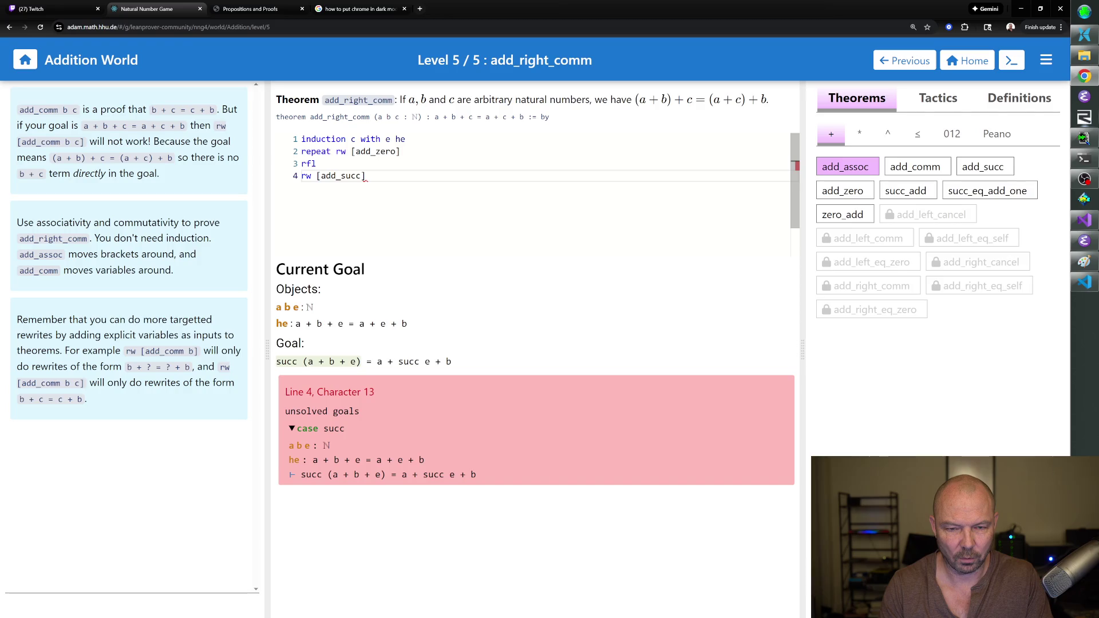
key(Return)
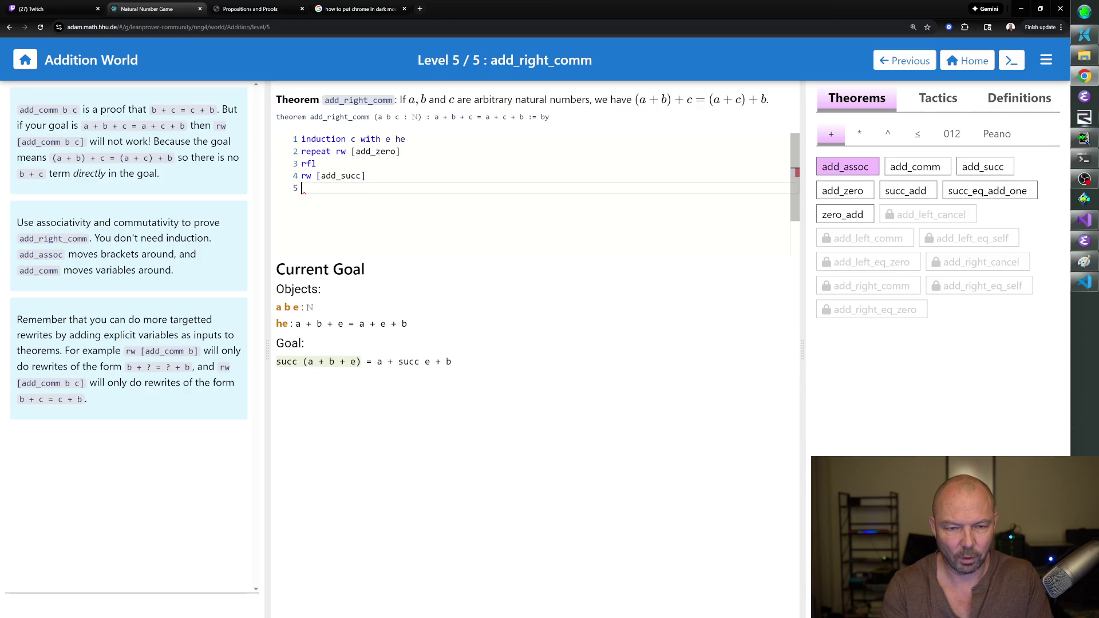
text(rw [add)
text(_succ])
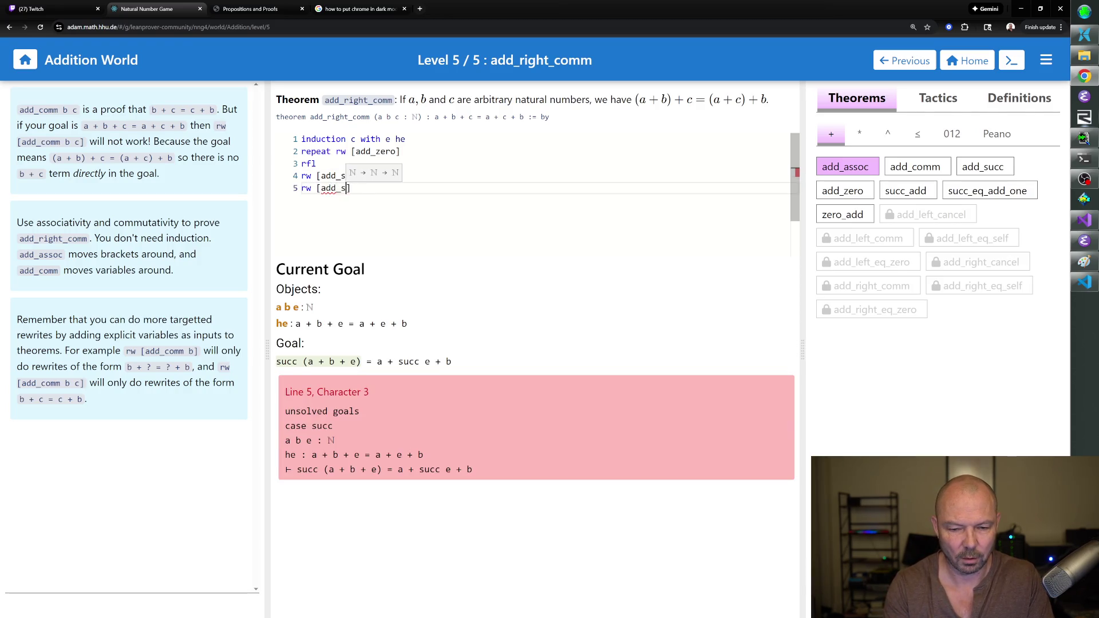
key(Return)
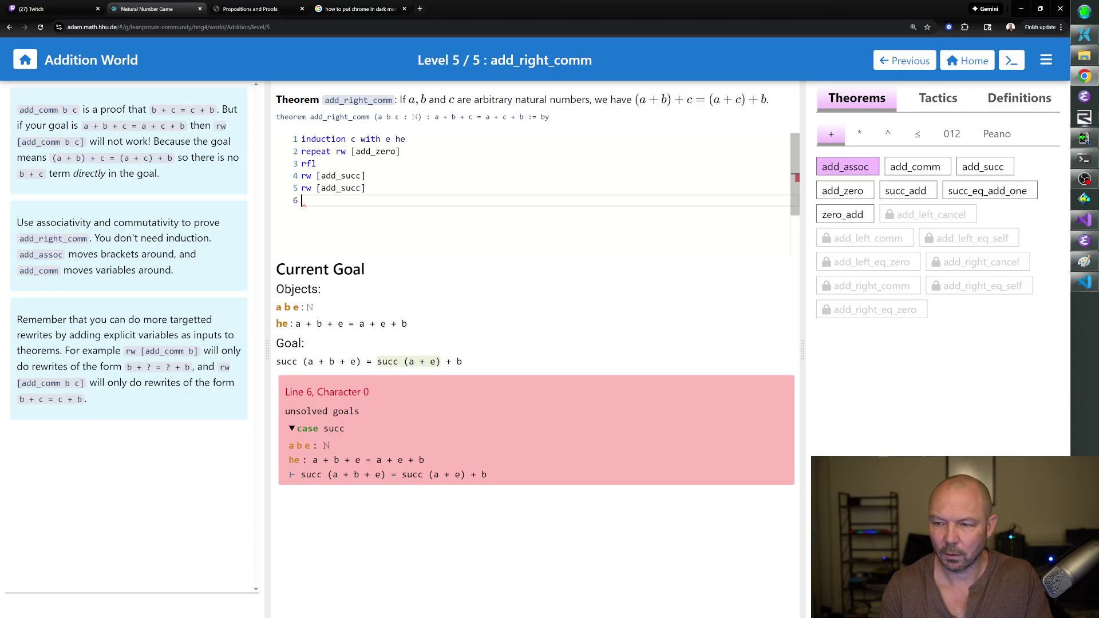
click(915, 167)
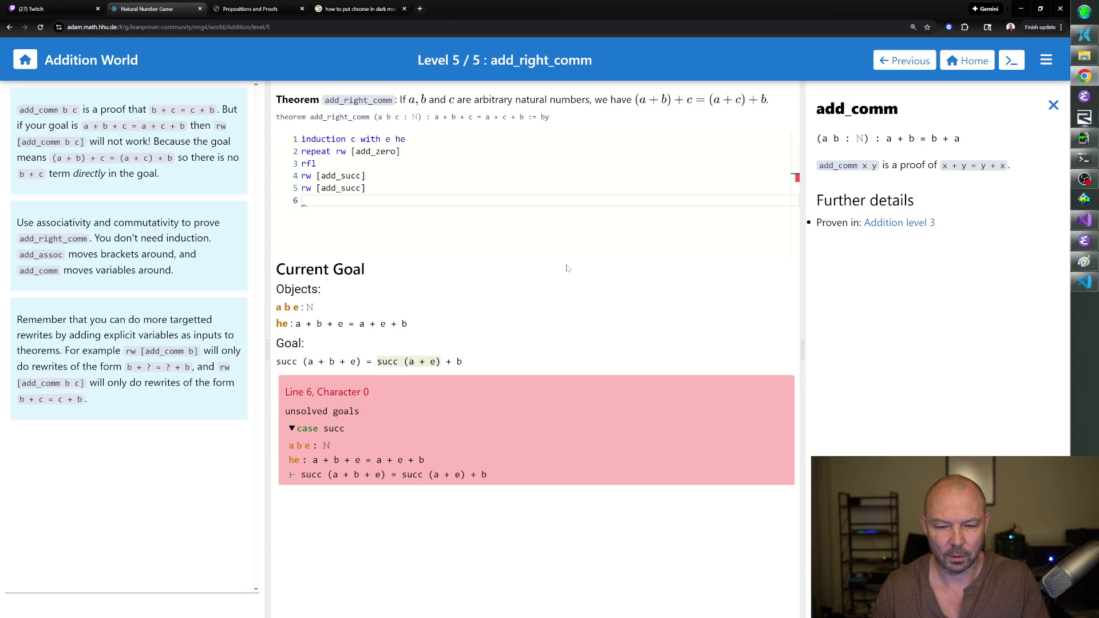
click(1053, 105)
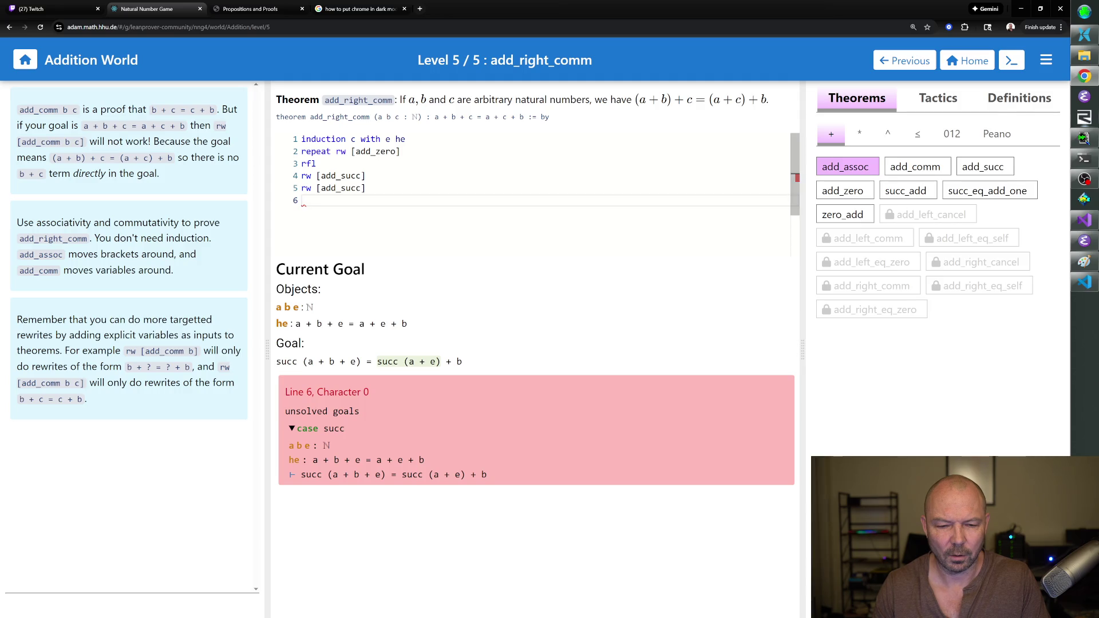
Add rw [he] on line 6, turning the goal into succ (a + e + b) = succ (a + e) + b.
text(rw )
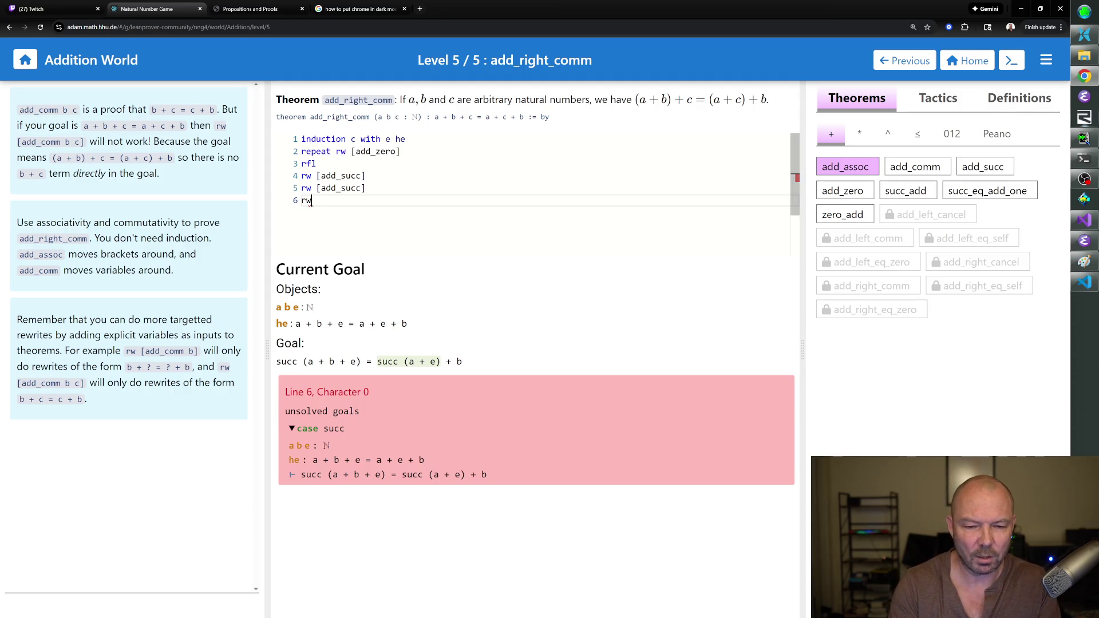
text(he)
key(Return)
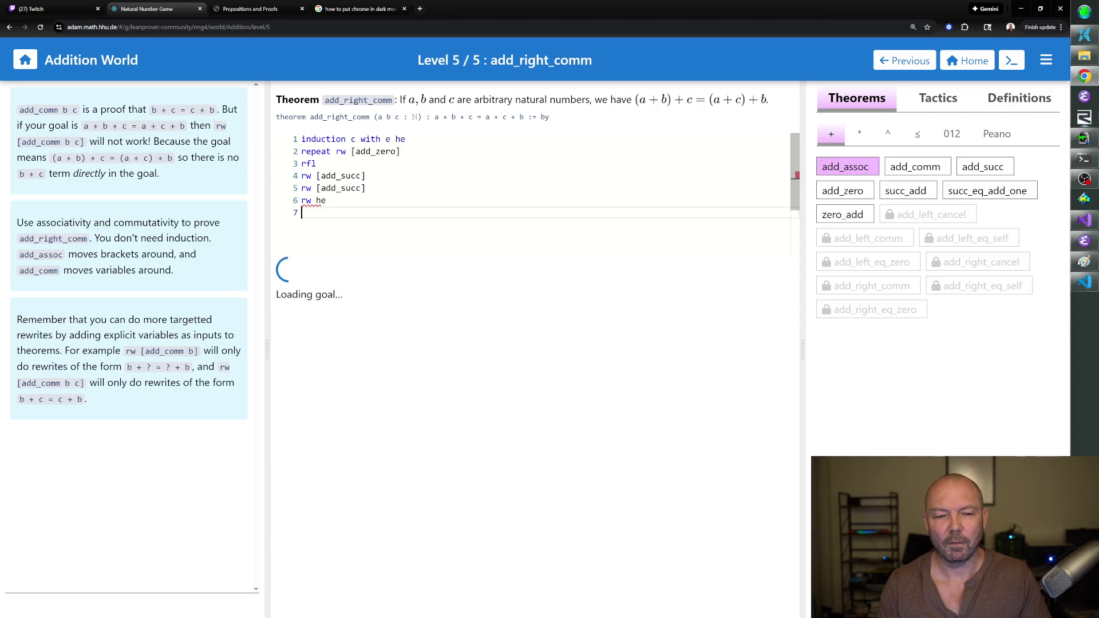
key(BackSpace)
key(BackSpace)
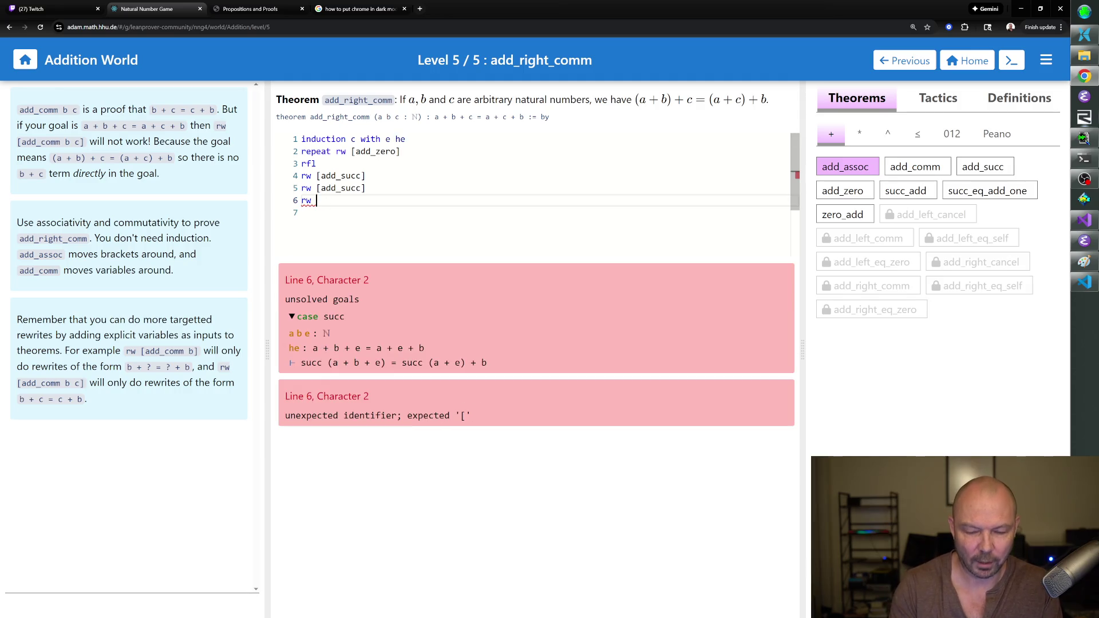
text([he)
key(Return)
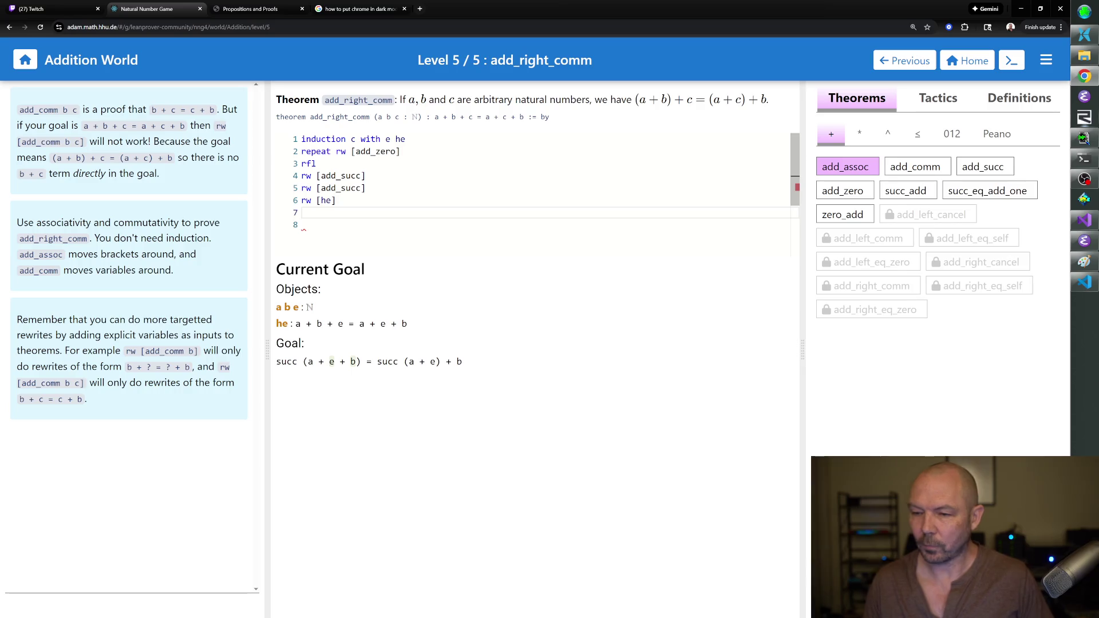
click(906, 191)
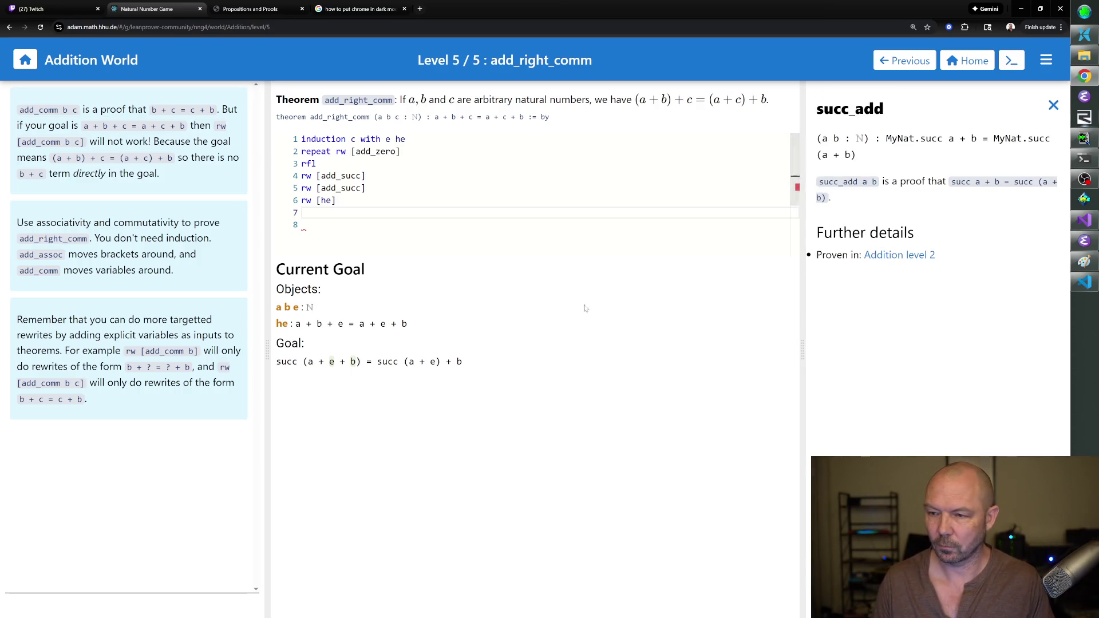
Close the proof with rw [succ_add] and rfl, then return to the world map.
text(rw [succ_add])
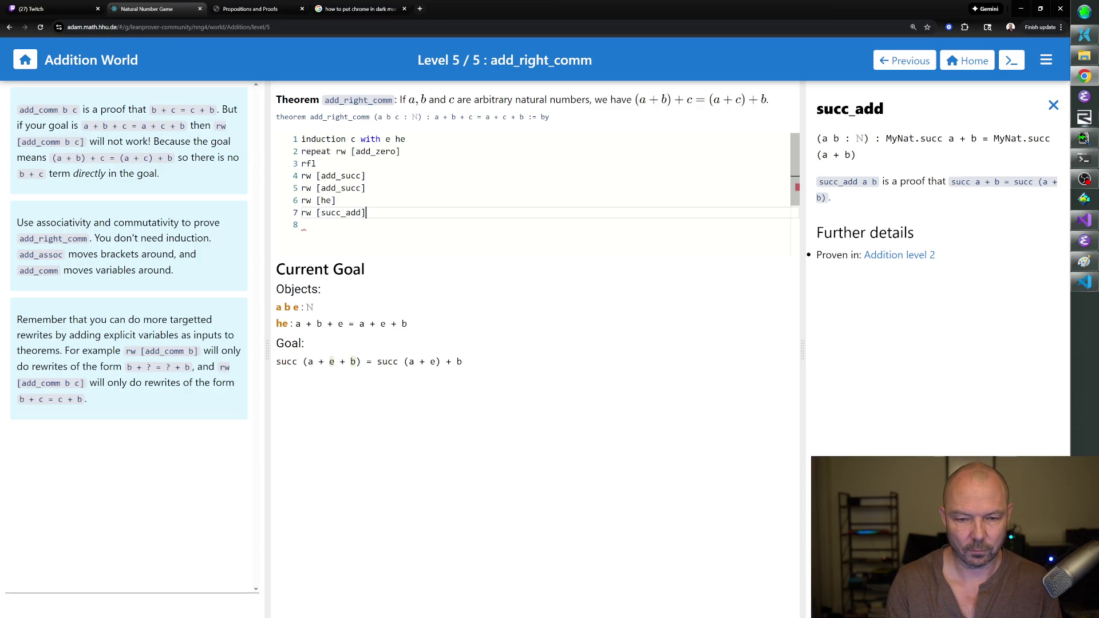
text(rfl)
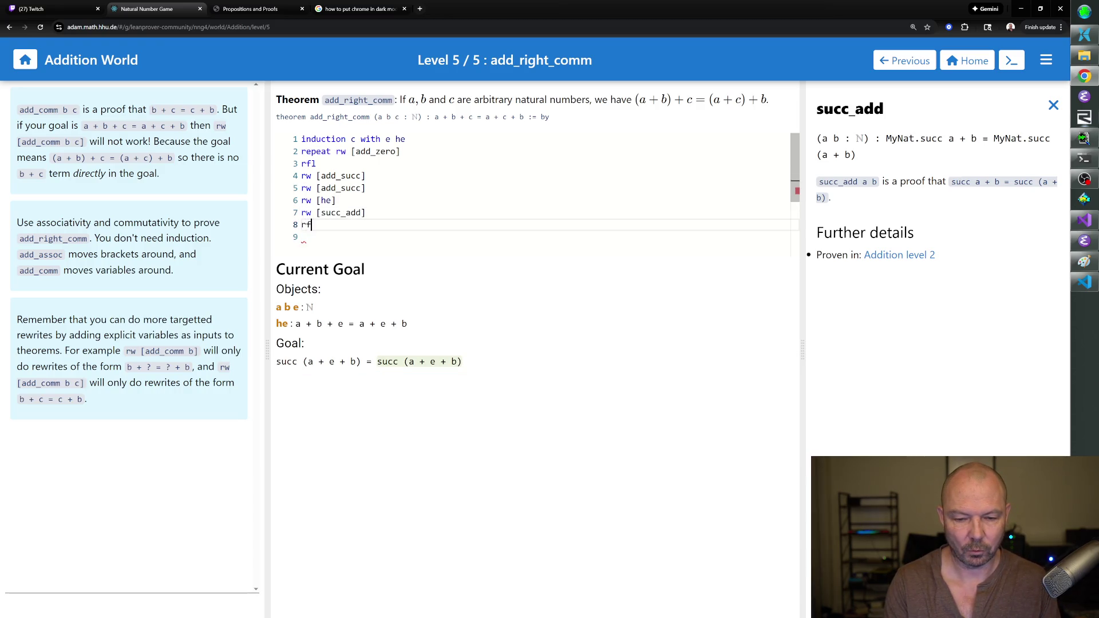
key(Return)
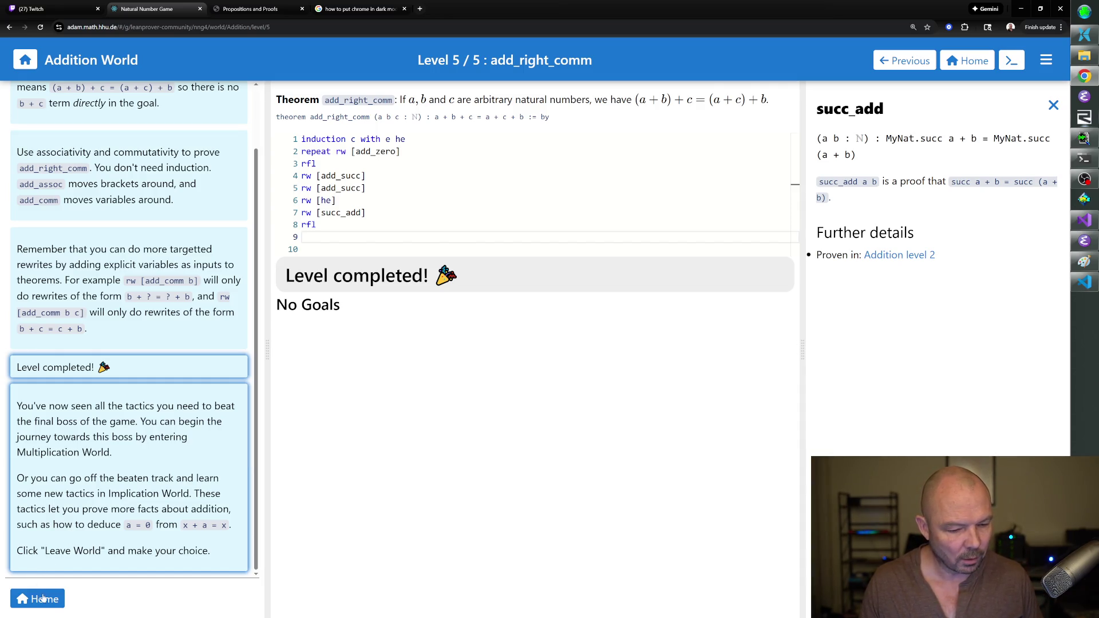
click(42, 599)
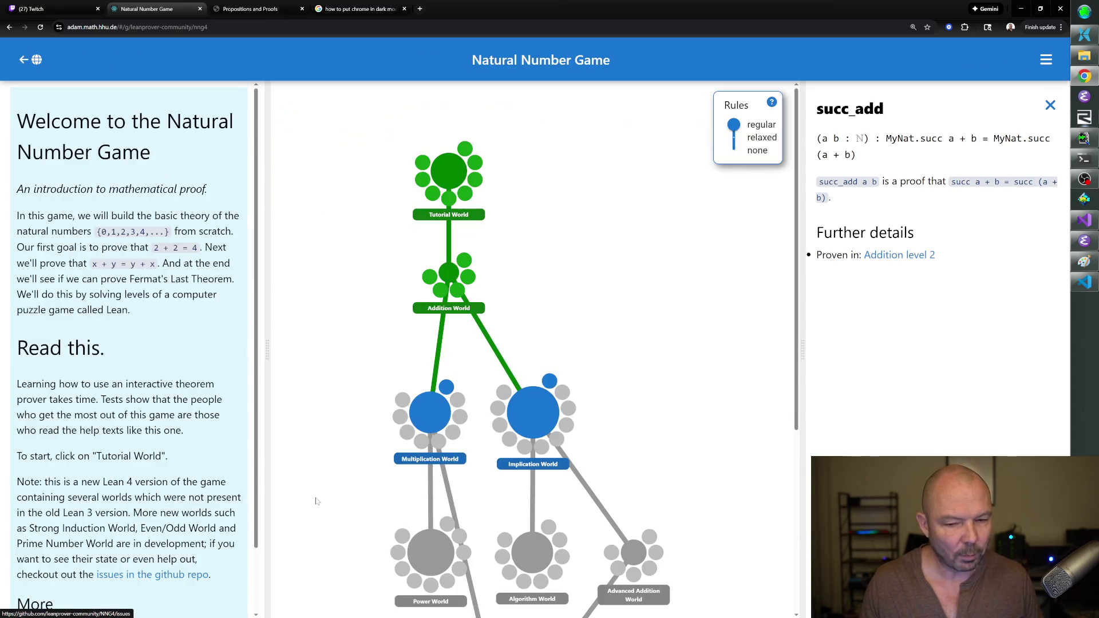
Scroll down the world map and open Multiplication World.
scroll(474, 374, down, 2)
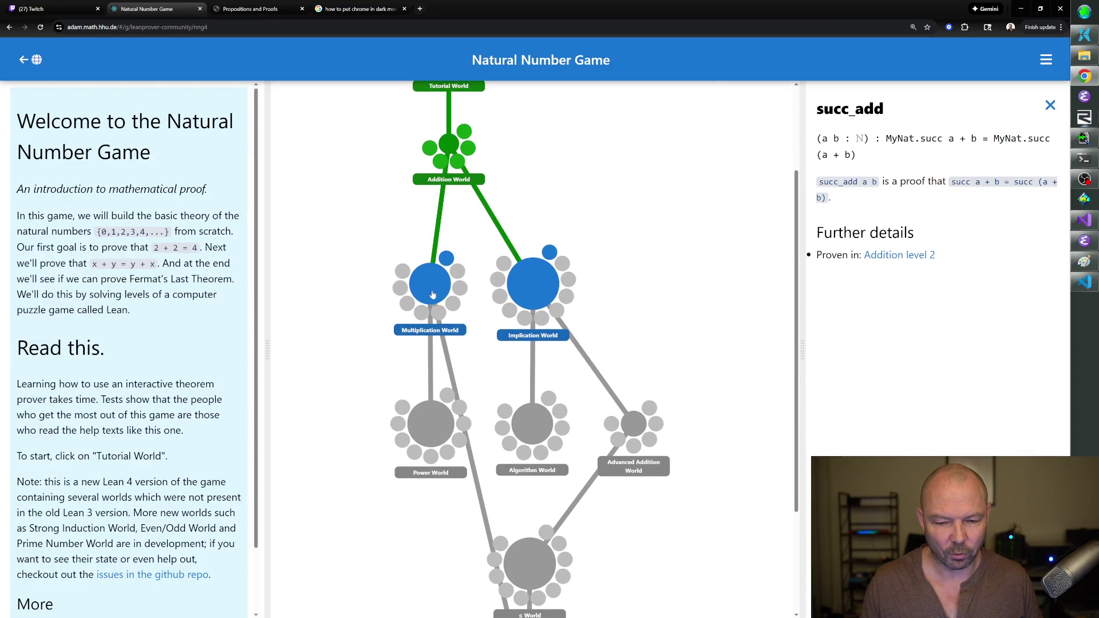
click(432, 292)
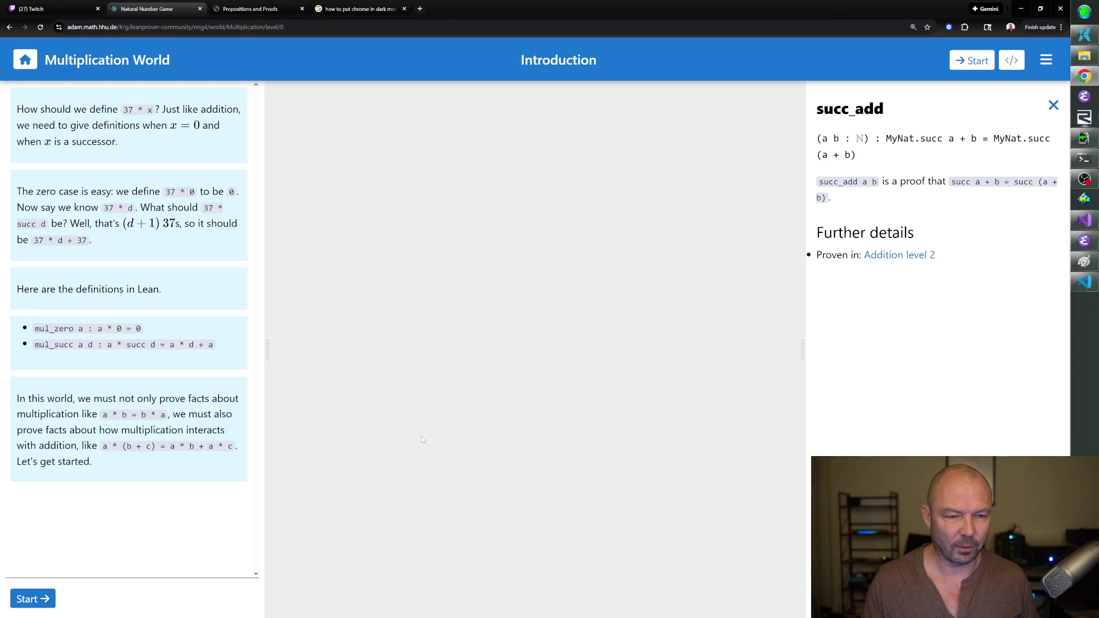
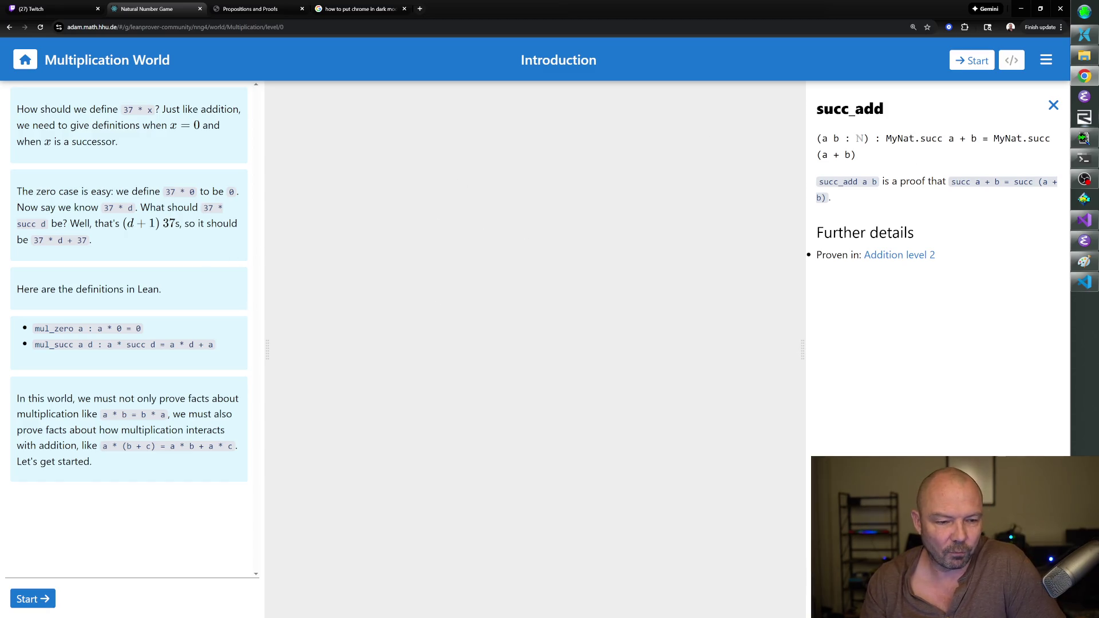
Start Multiplication World level 1, mul_one, with goal m * 1 = m.
click(33, 599)
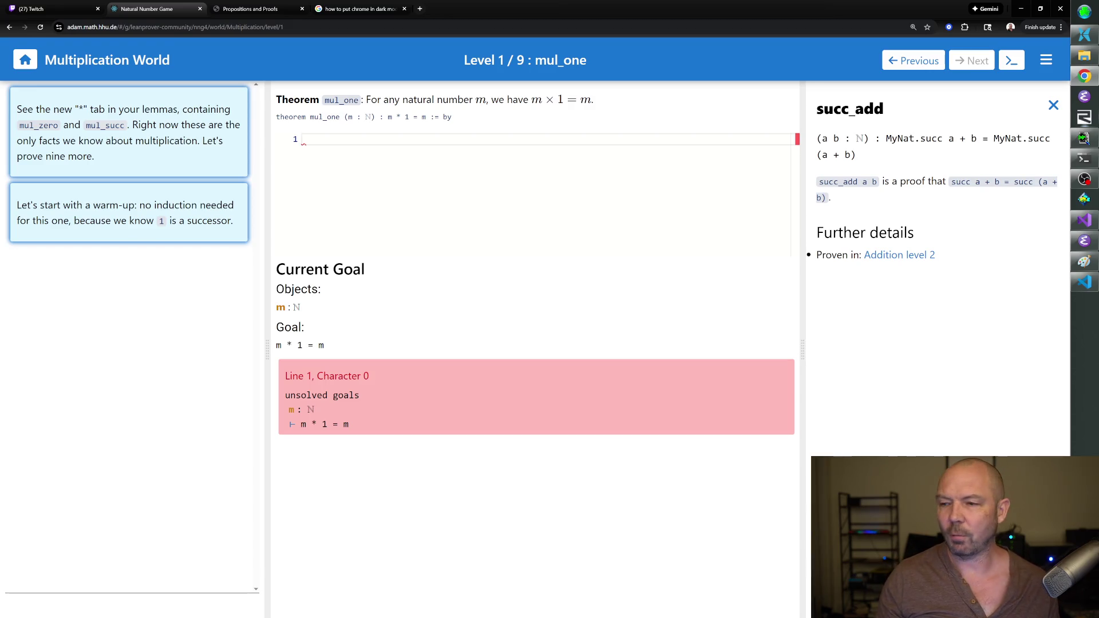
Read the mul_succ and mul_zero theorem statements in the Theorems panel.
click(1052, 105)
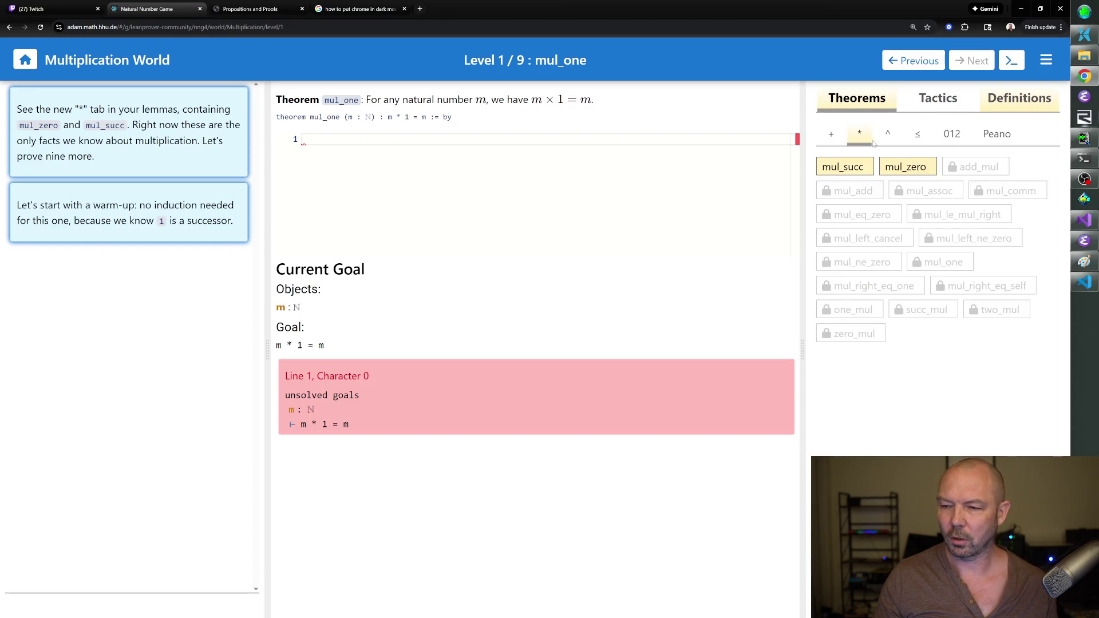
click(869, 171)
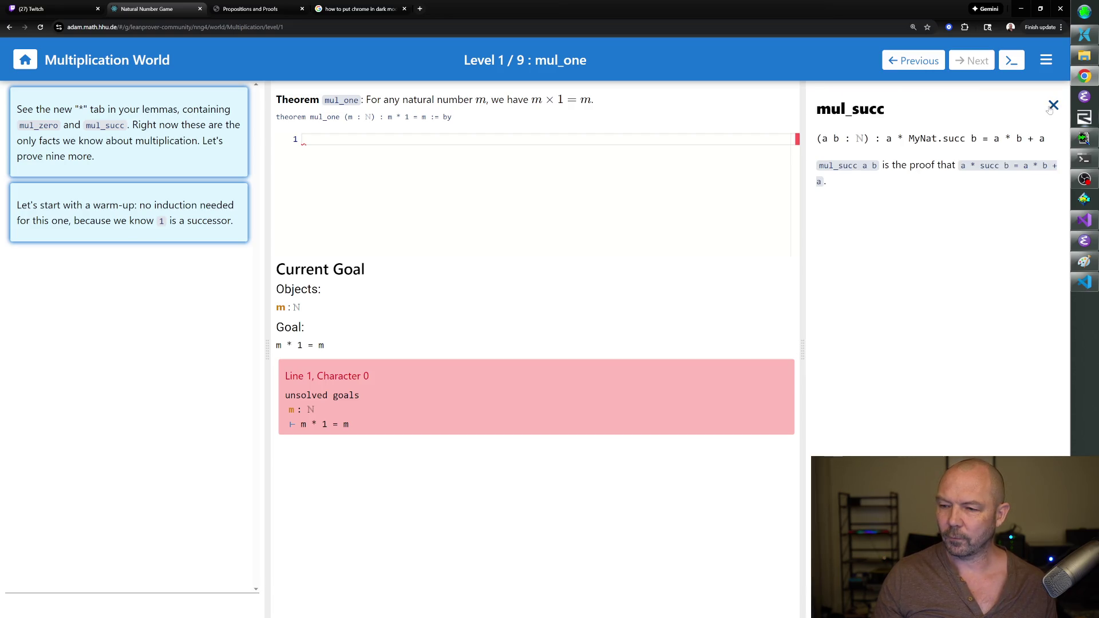
click(1048, 107)
click(904, 166)
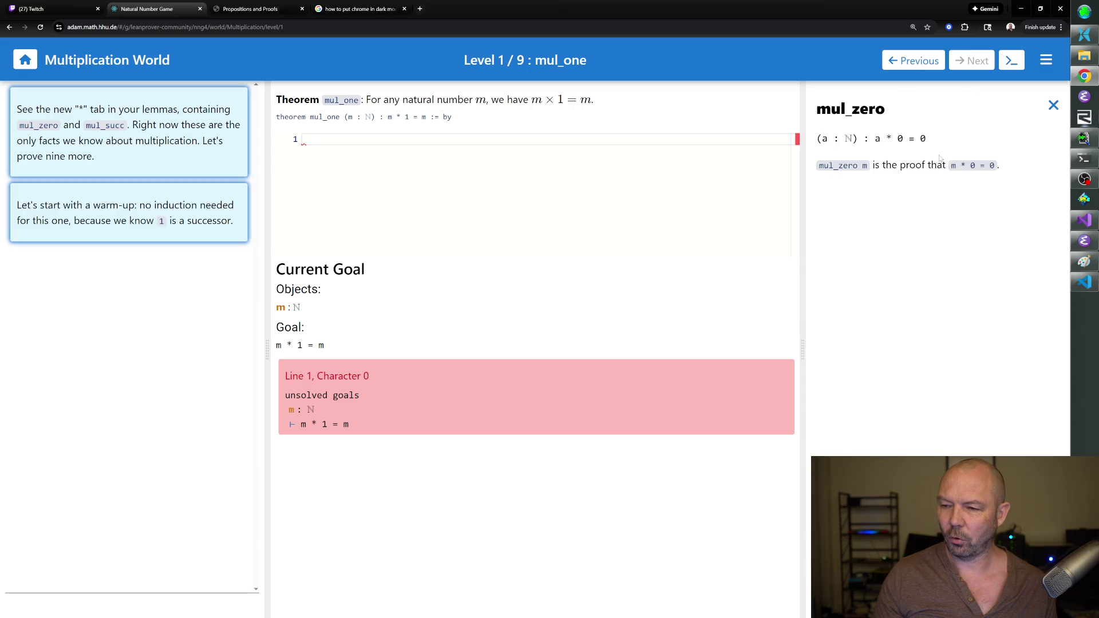
click(1052, 106)
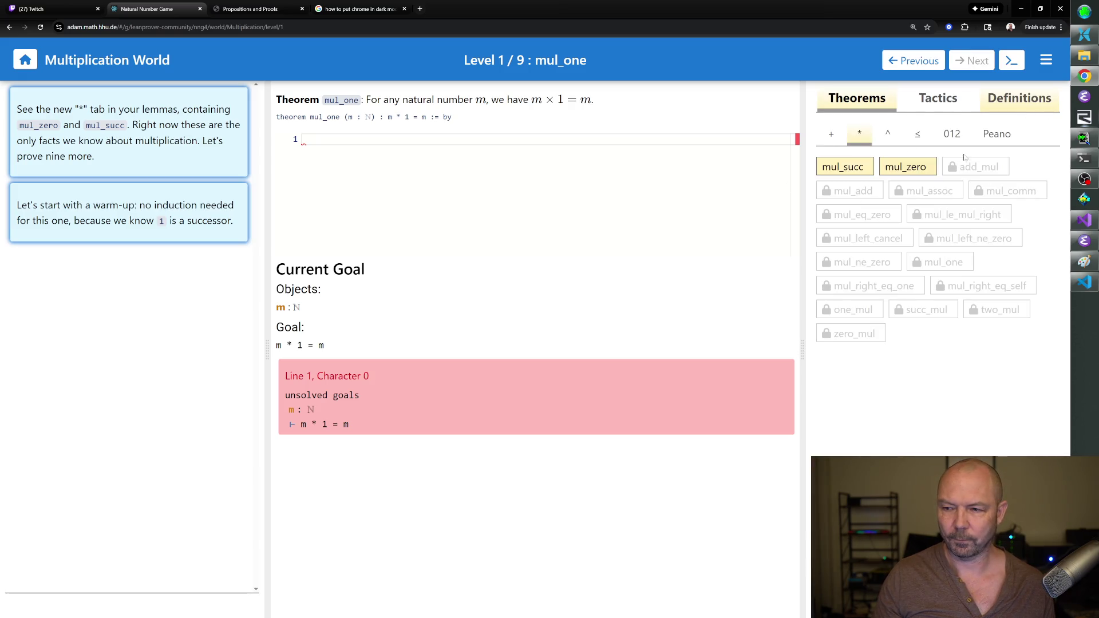
click(839, 170)
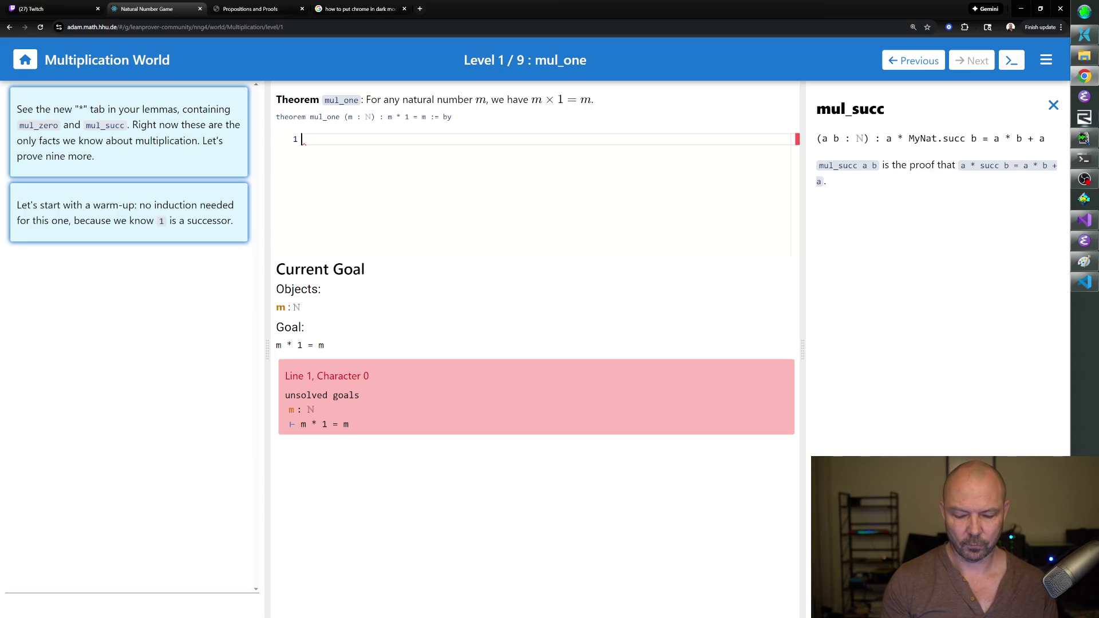
Rewrite with one_eq_succ_zero, mul_succ and mul_zero on the first three proof lines.
text(rw [one_eq_suc)
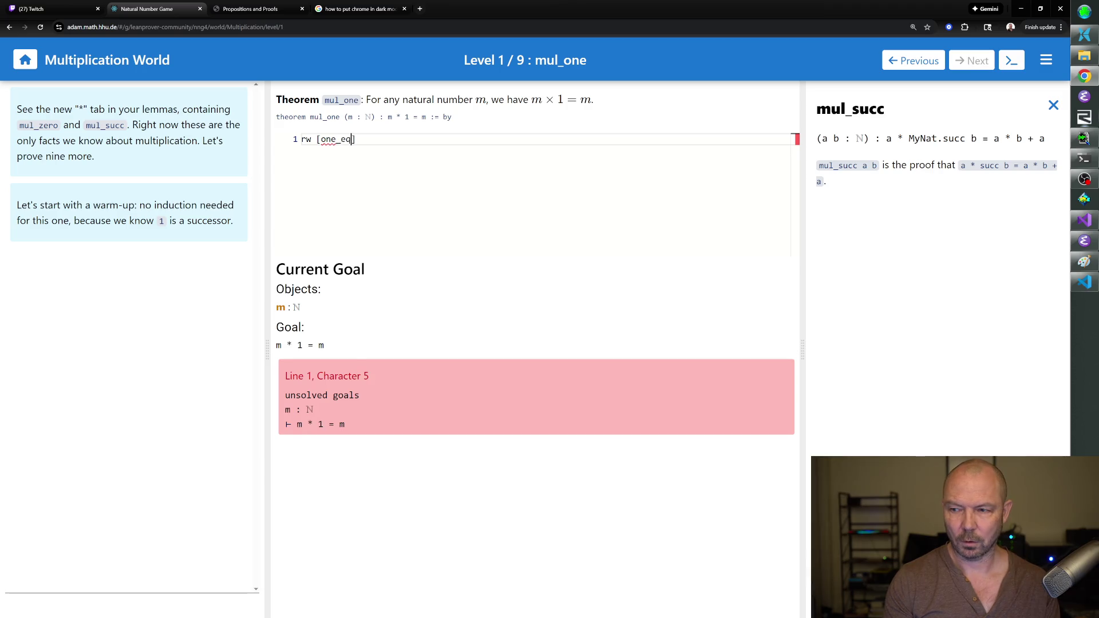
text(c_zero])
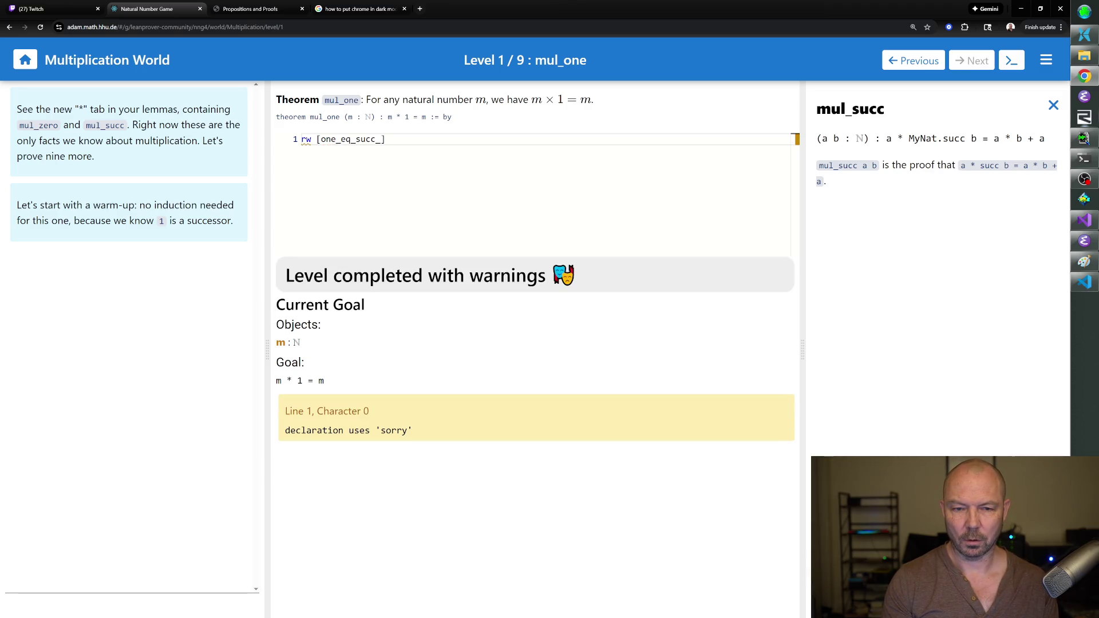
key(Return)
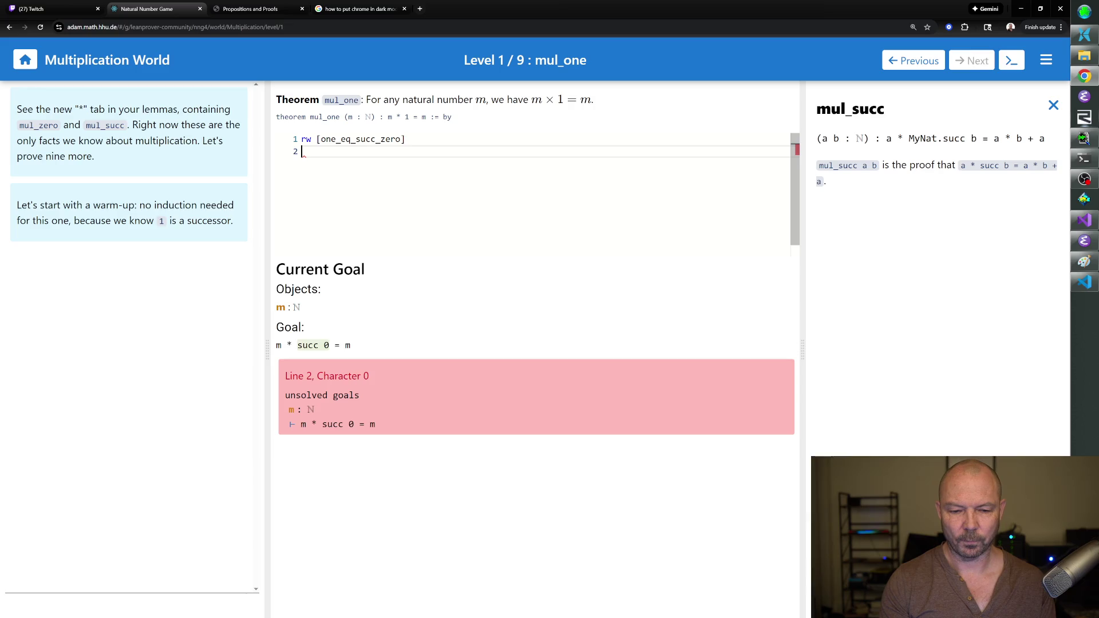
text(rw [mul_succ])
key(Return)
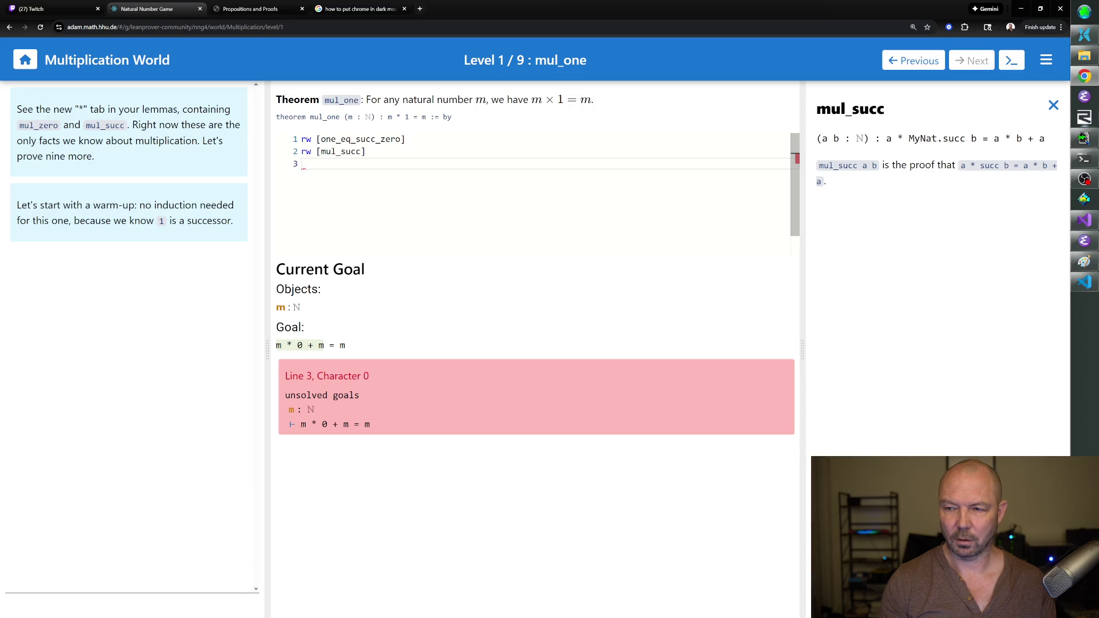
click(1053, 105)
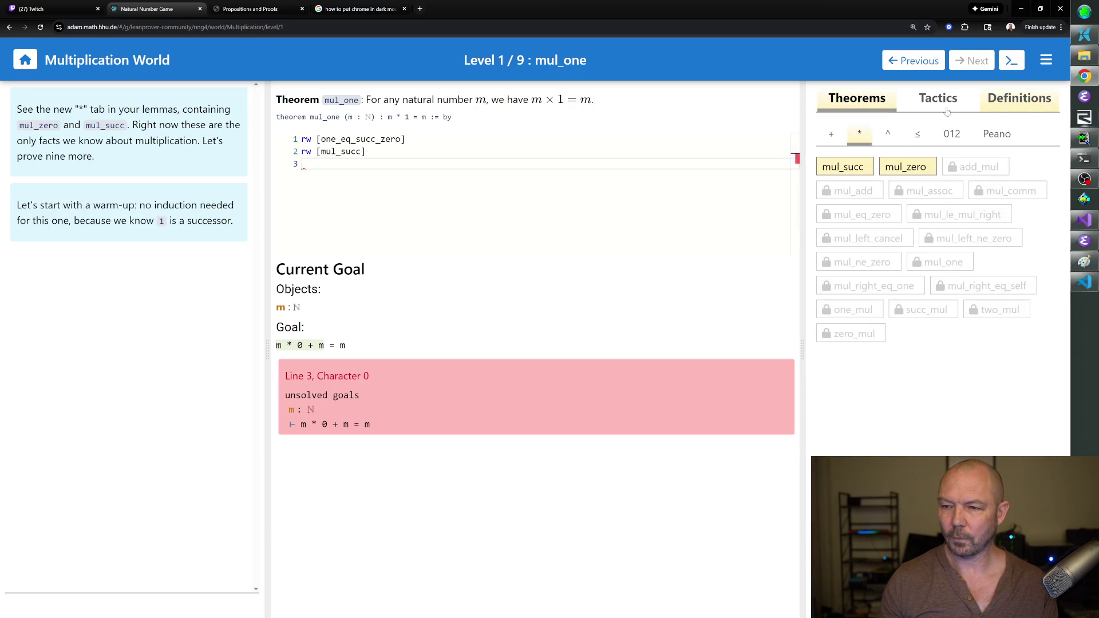
click(903, 169)
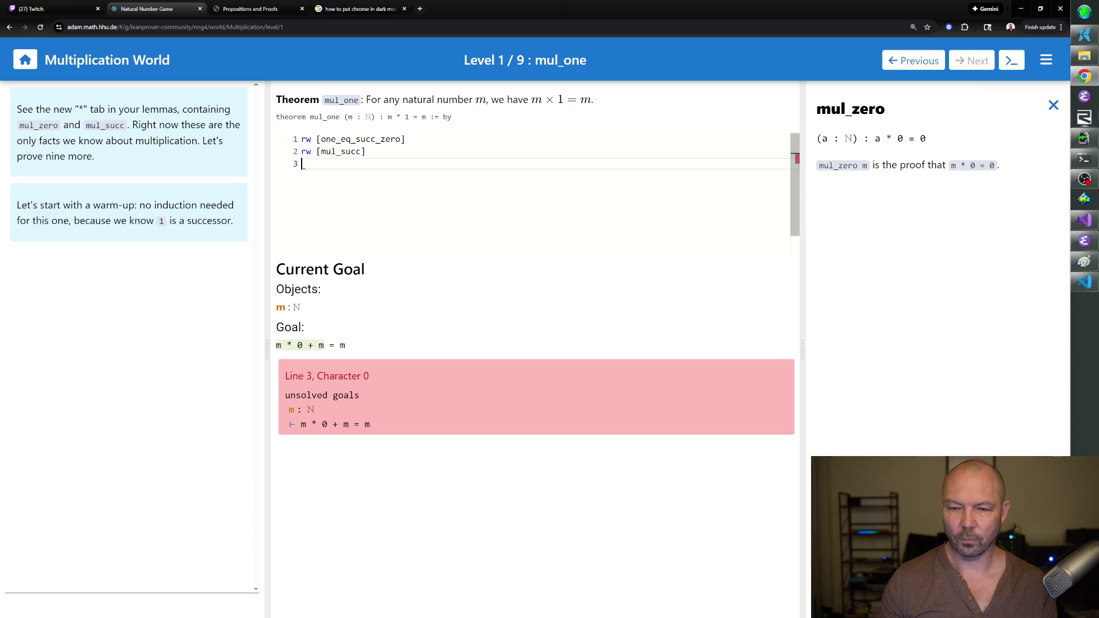
text(rw [mul_zero])
key(Return)
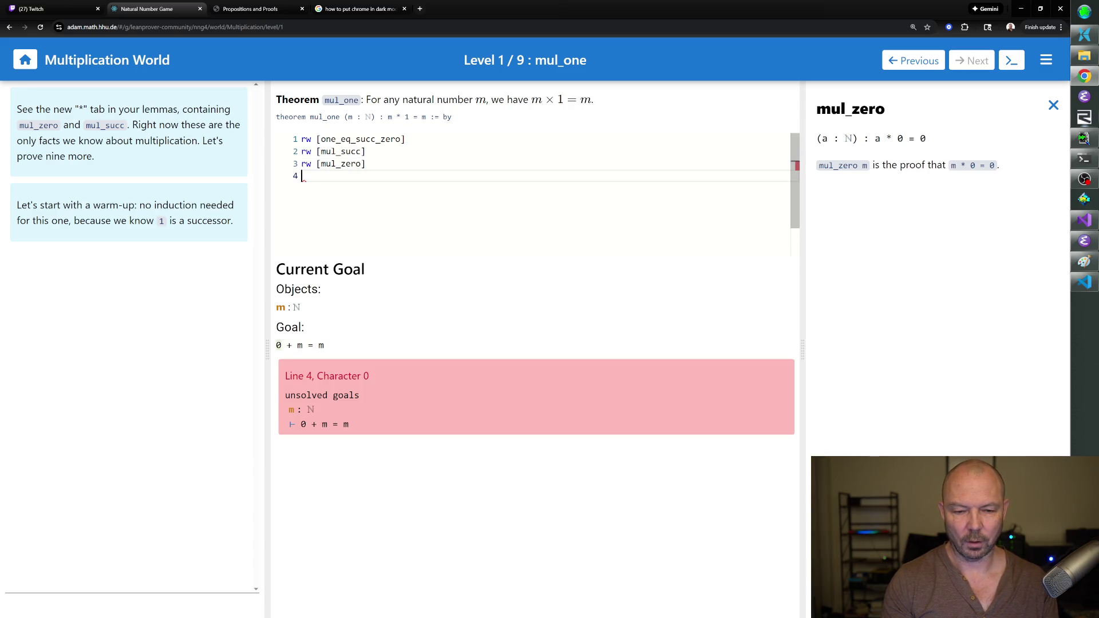
Finish mul_one with rw [zero_add] and rfl, then advance to zero_mul.
text(zero_ad)
key(BackSpace)
key(BackSpace)
key(BackSpace)
key(BackSpace)
key(BackSpace)
text(rw [zero_add])
key(Return)
text(rfl)
key(Return)
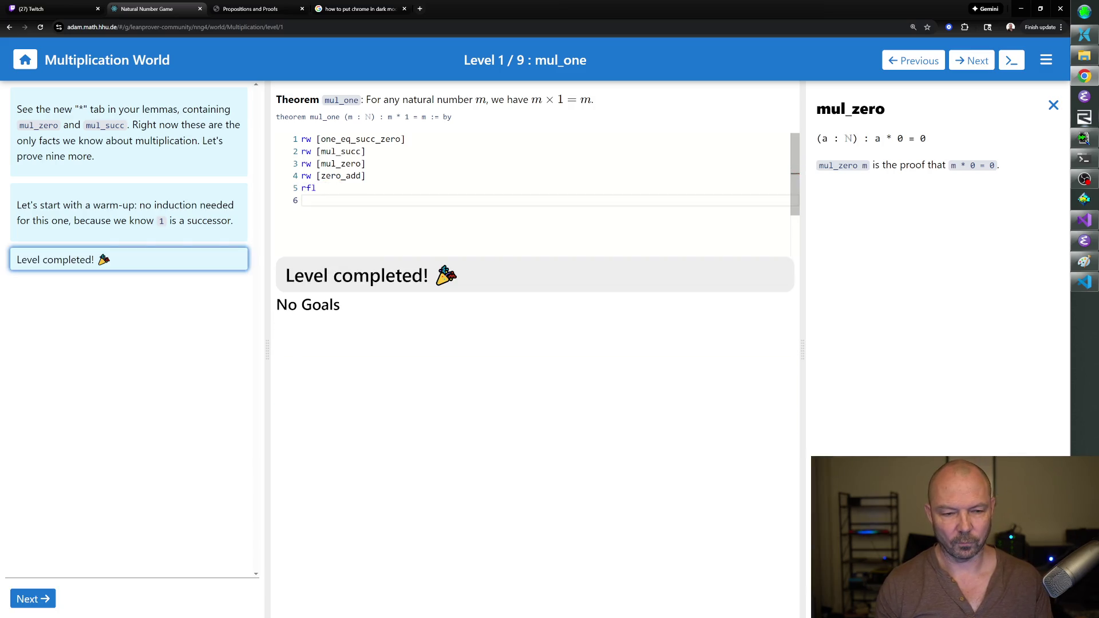
click(35, 597)
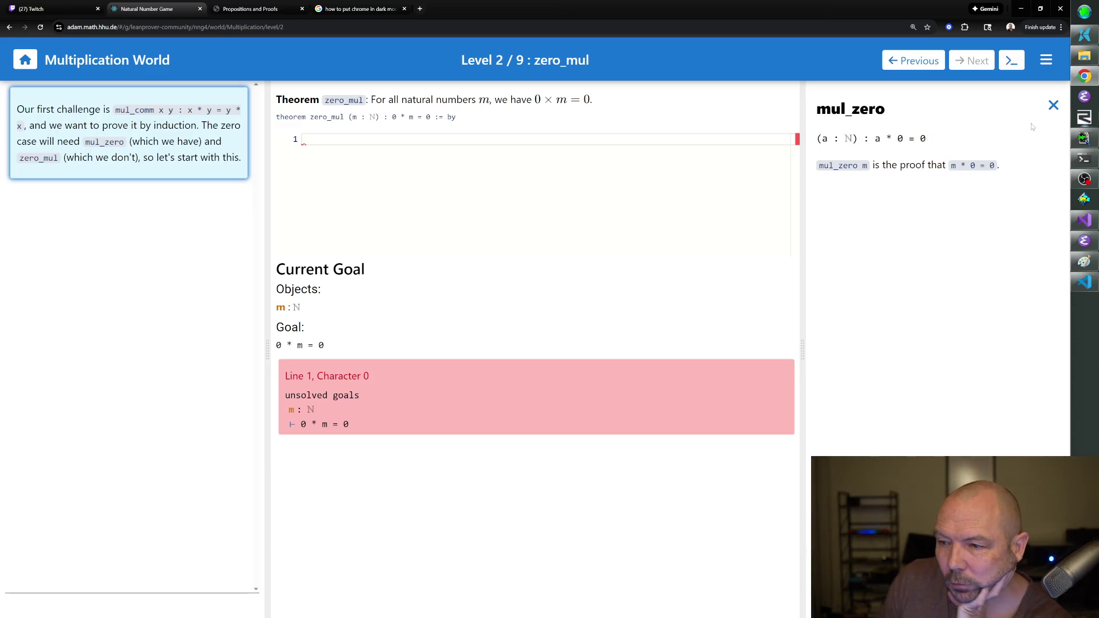
Browse the mul_succ and mul_zero entries, then view the mul_one documentation.
click(1053, 106)
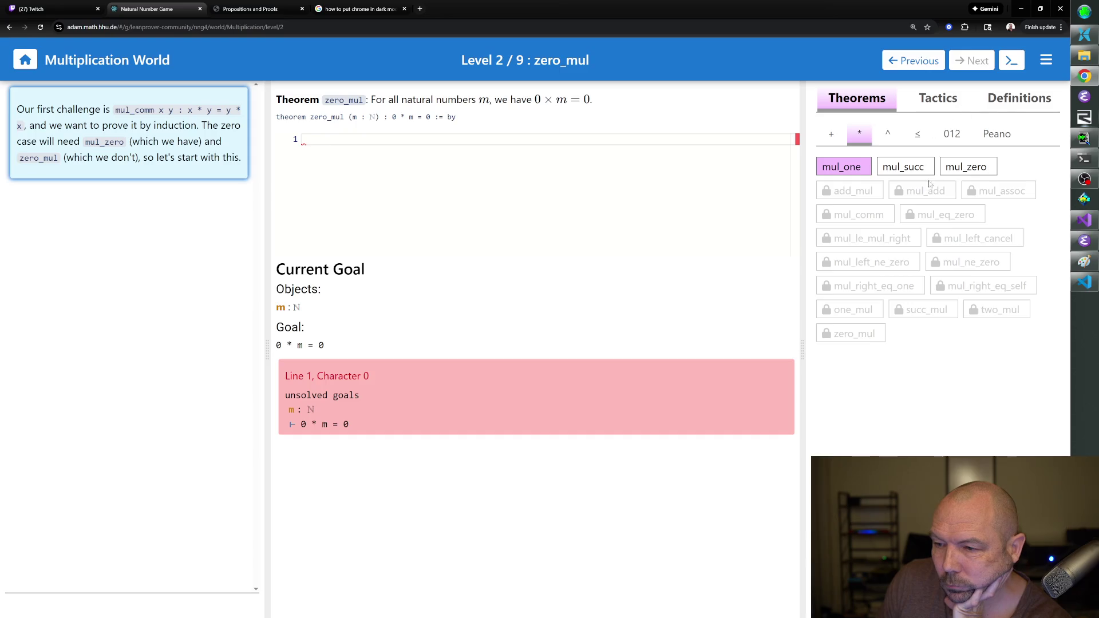
click(917, 172)
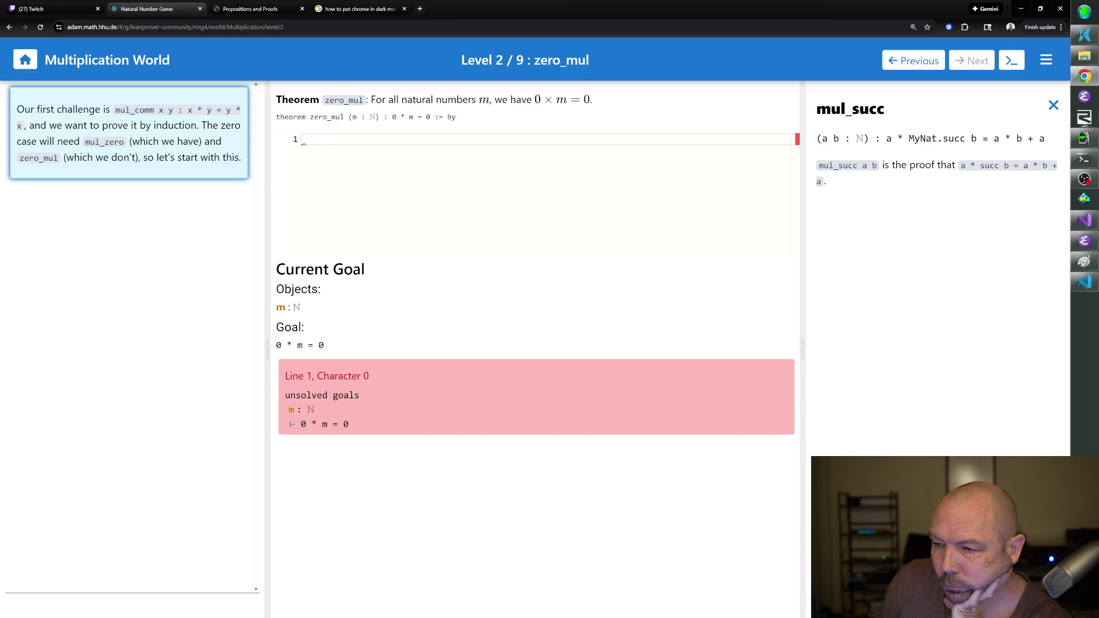
click(1052, 107)
click(967, 167)
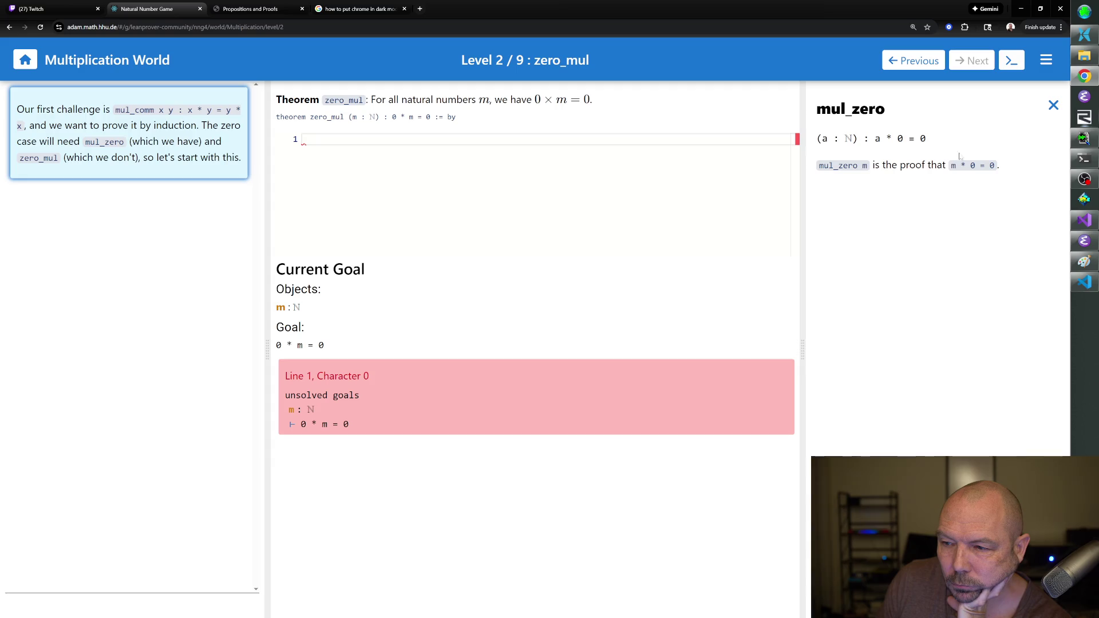
click(1054, 105)
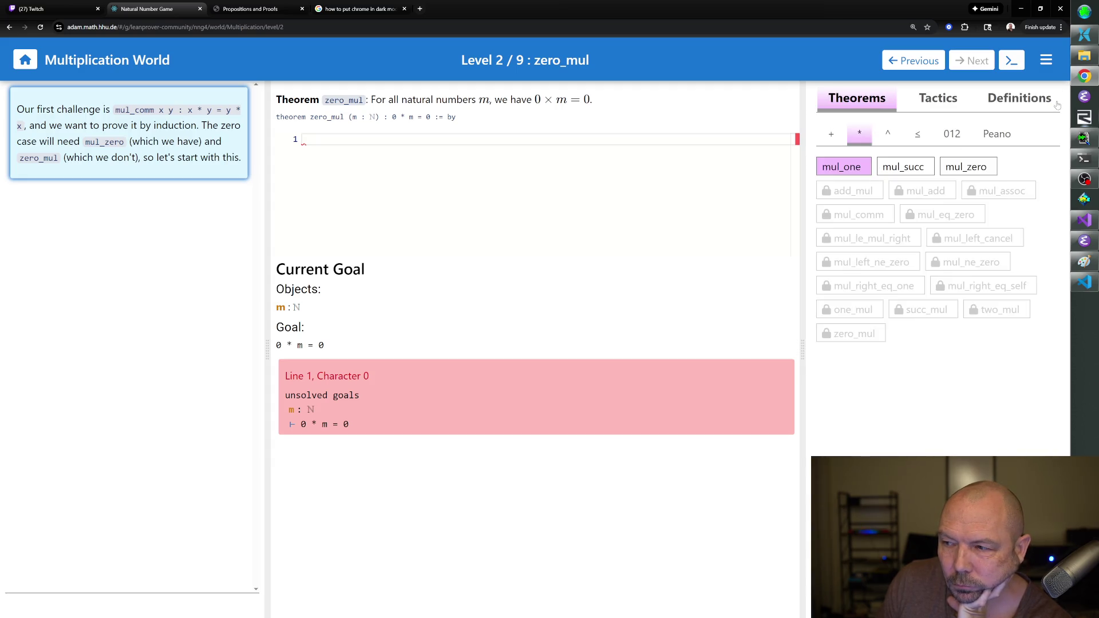
click(915, 173)
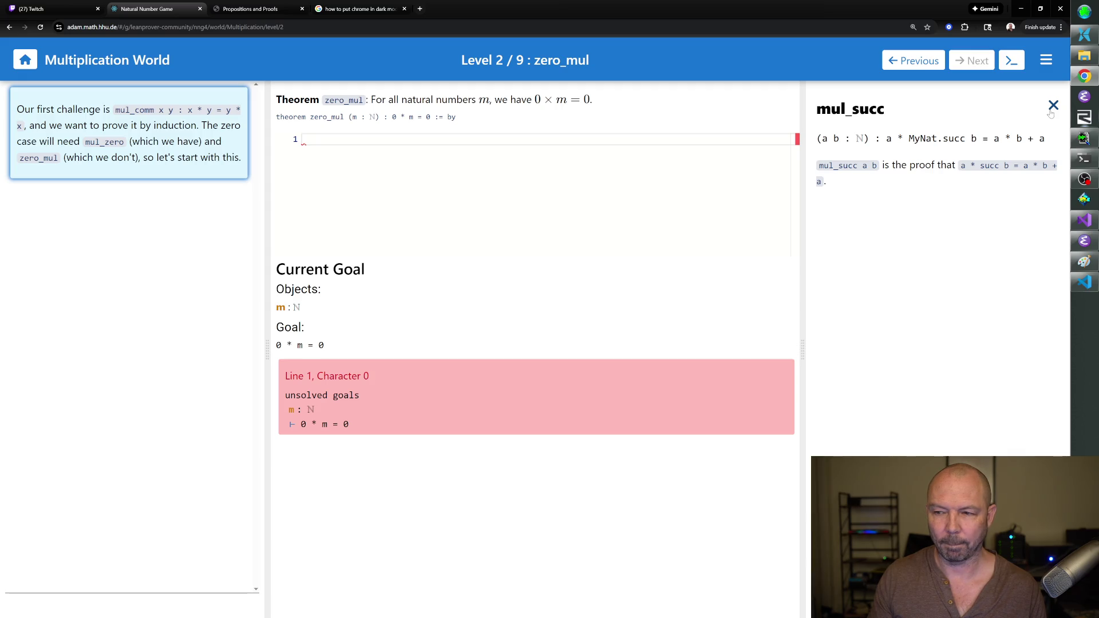
click(1051, 108)
click(851, 165)
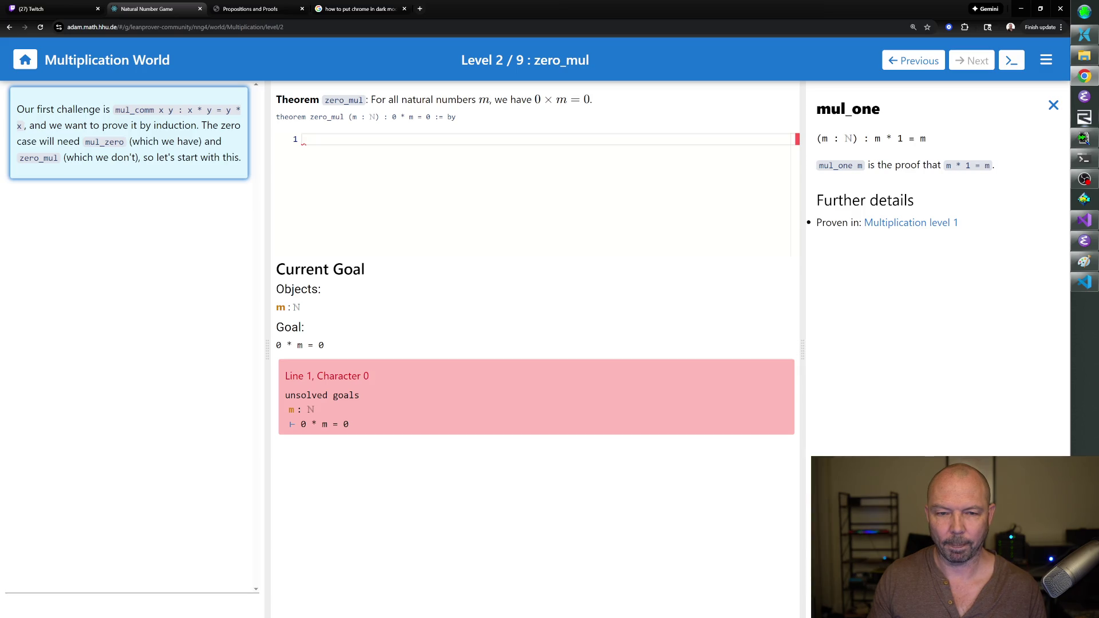
Try rw [← mul_one] on line 1, delete the rejected rewrite and retype it.
text(rw [← mu)
text(l_one)
key(Return)
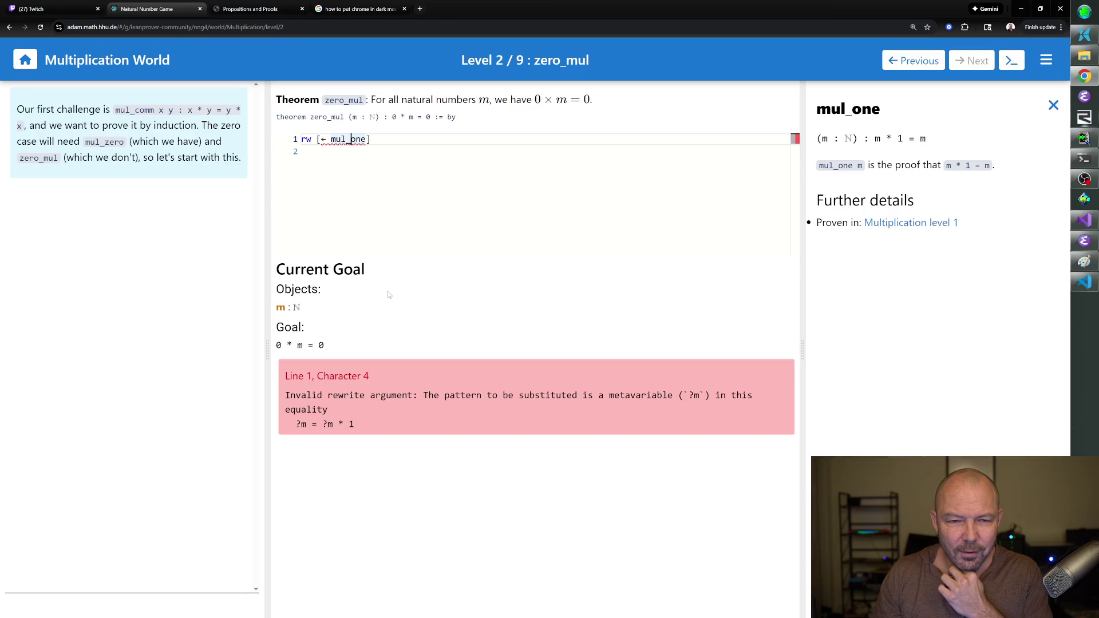
drag(370, 140, 296, 147)
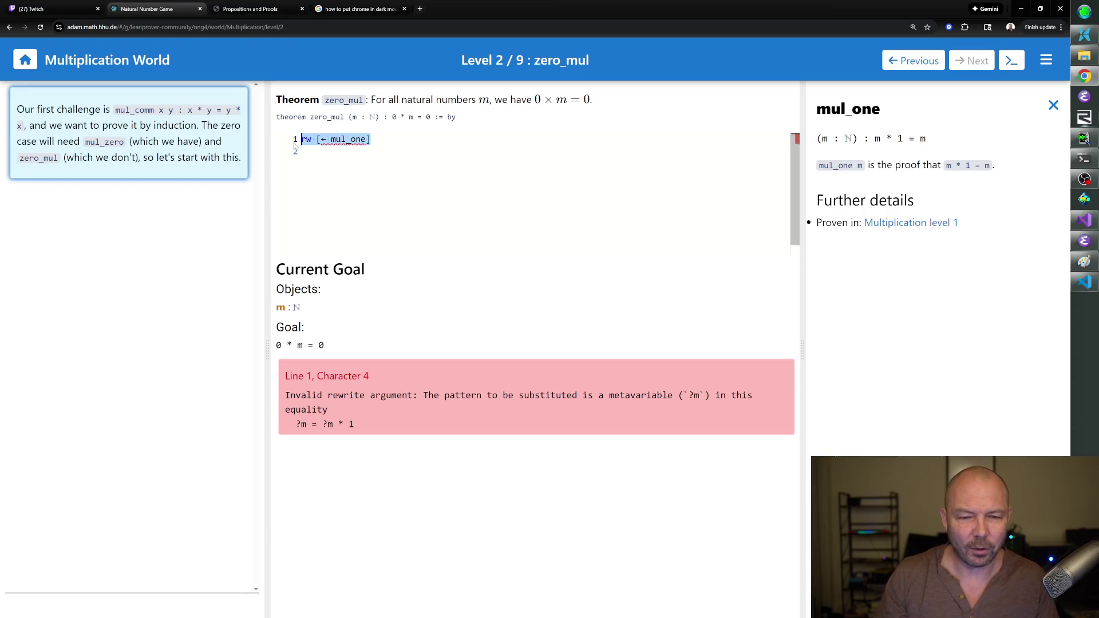
key(BackSpace)
text(rw [)
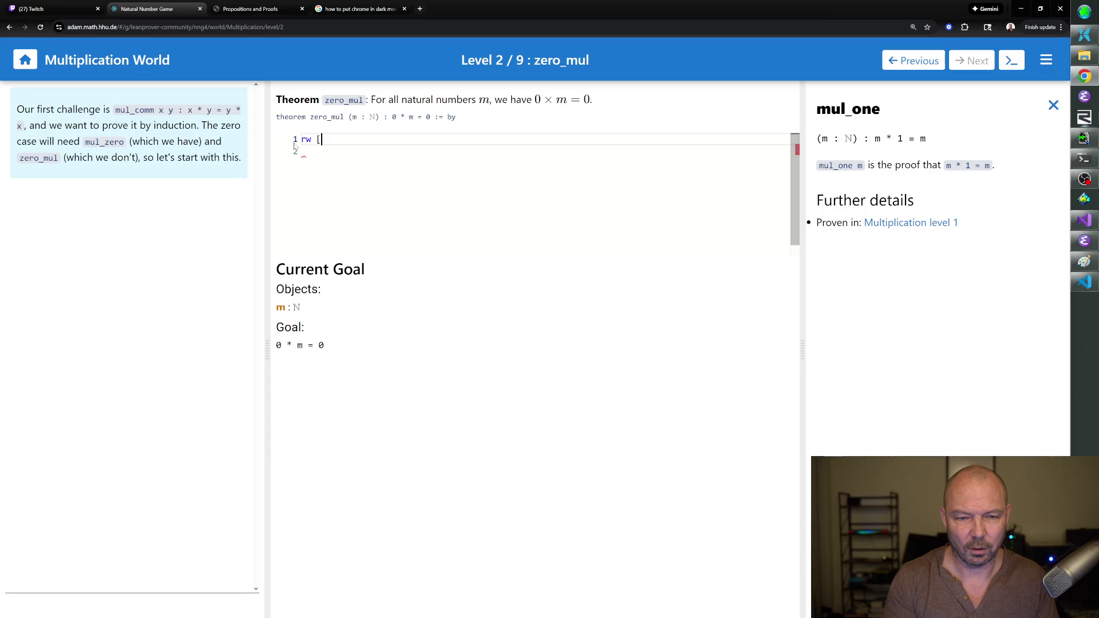
text(← mul_one)
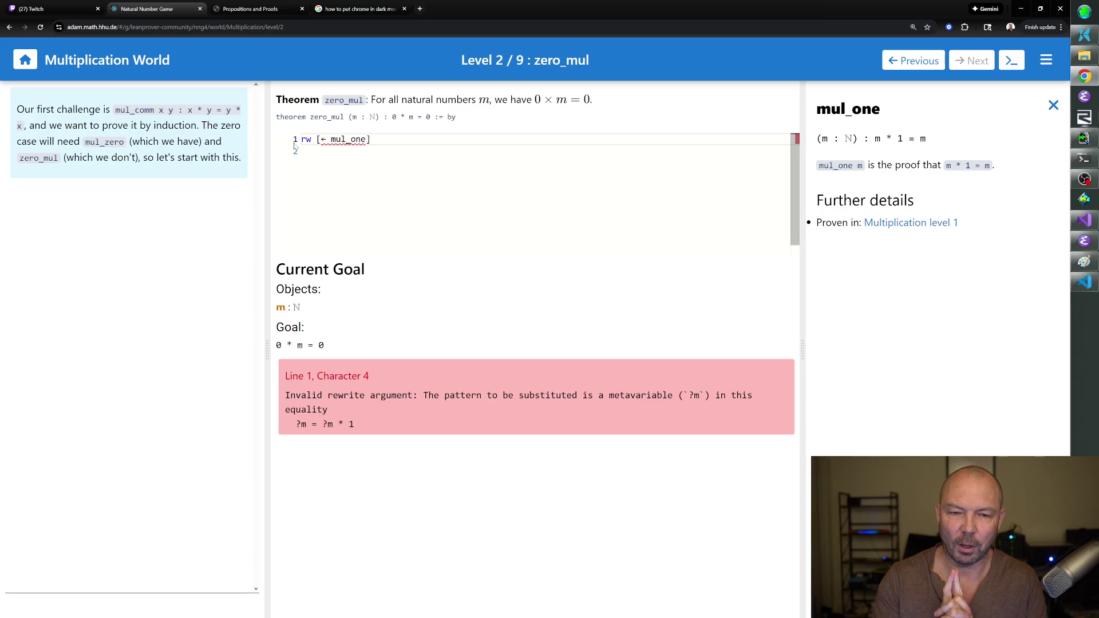
Replace the proof with 'induction m with n hn' and look up mul_zero.
key(ctrl+a)
text(induction m )
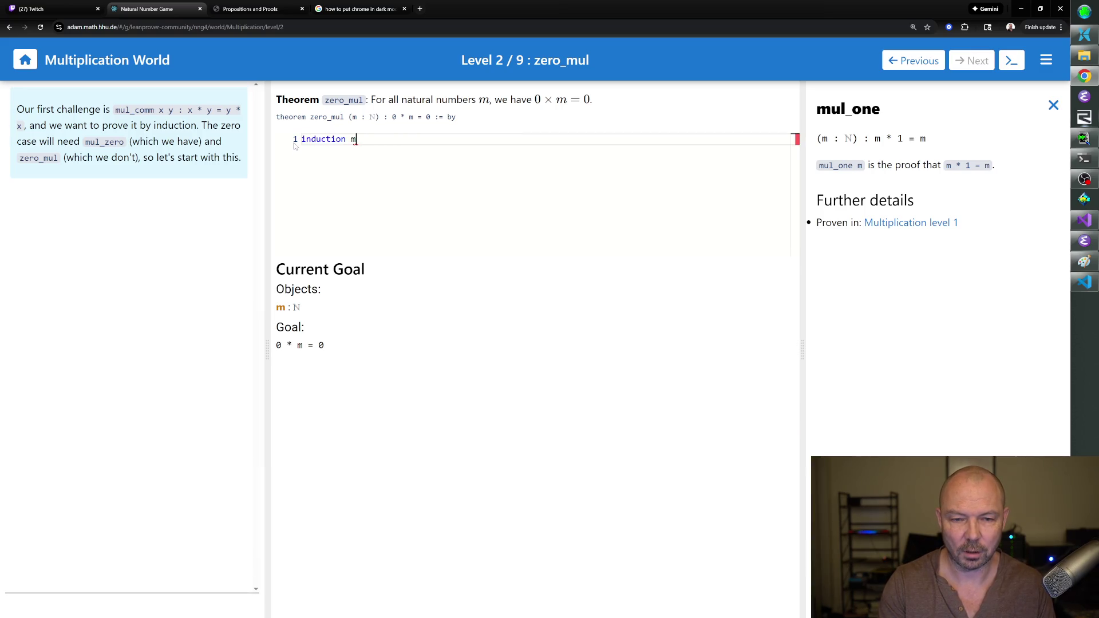
text(with n hn)
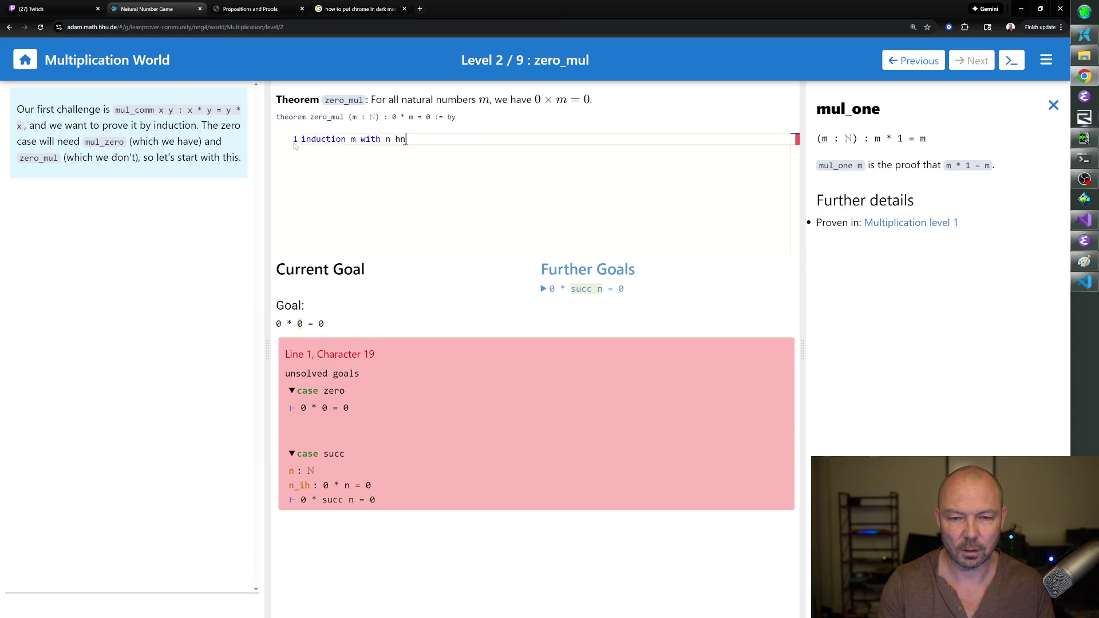
key(Return)
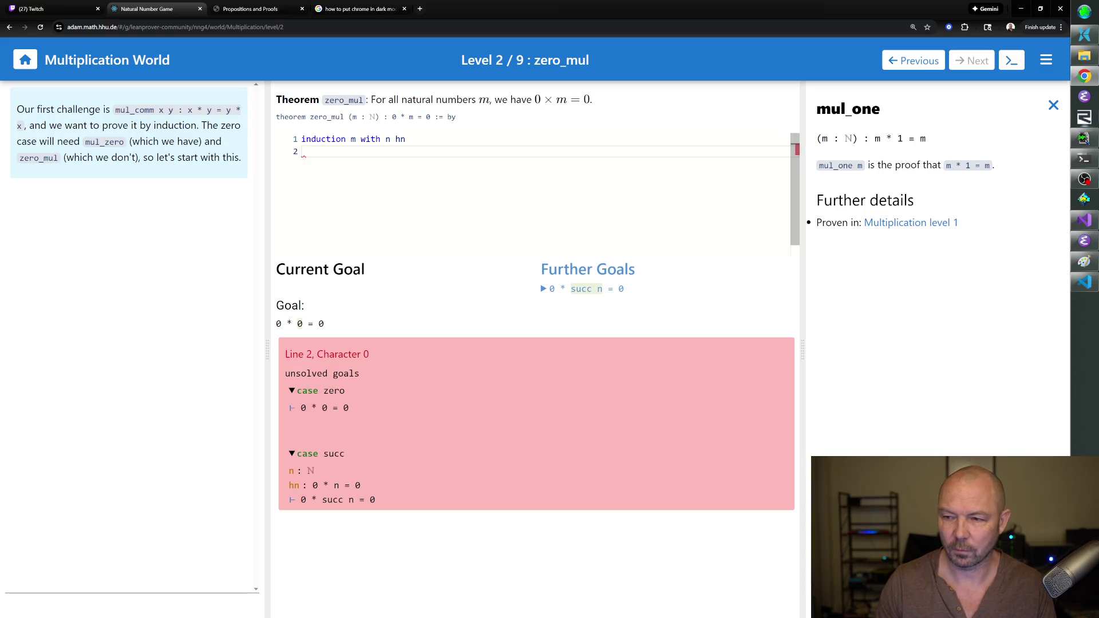
click(1053, 105)
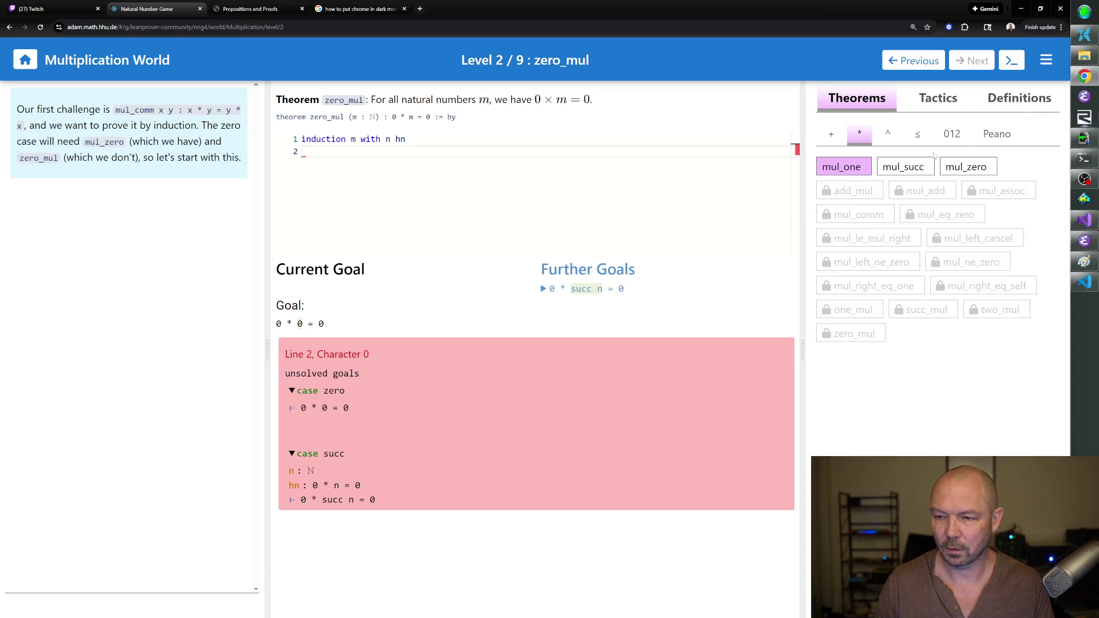
click(958, 167)
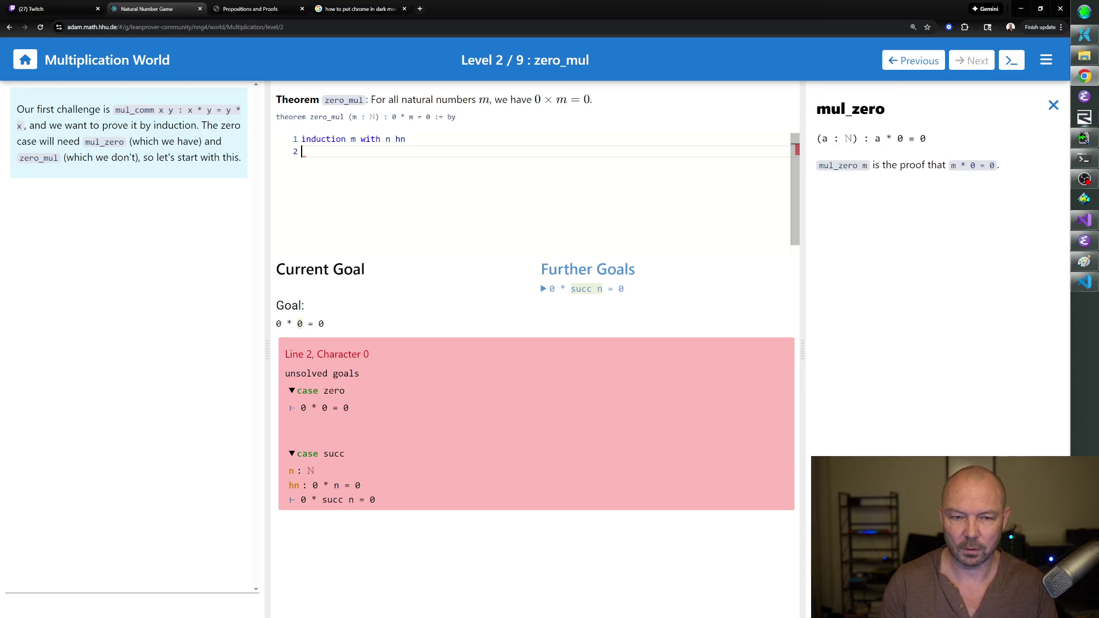
Close the zero case with rw [mul_zero] followed by rfl.
text(mul_zero)
key(Return)
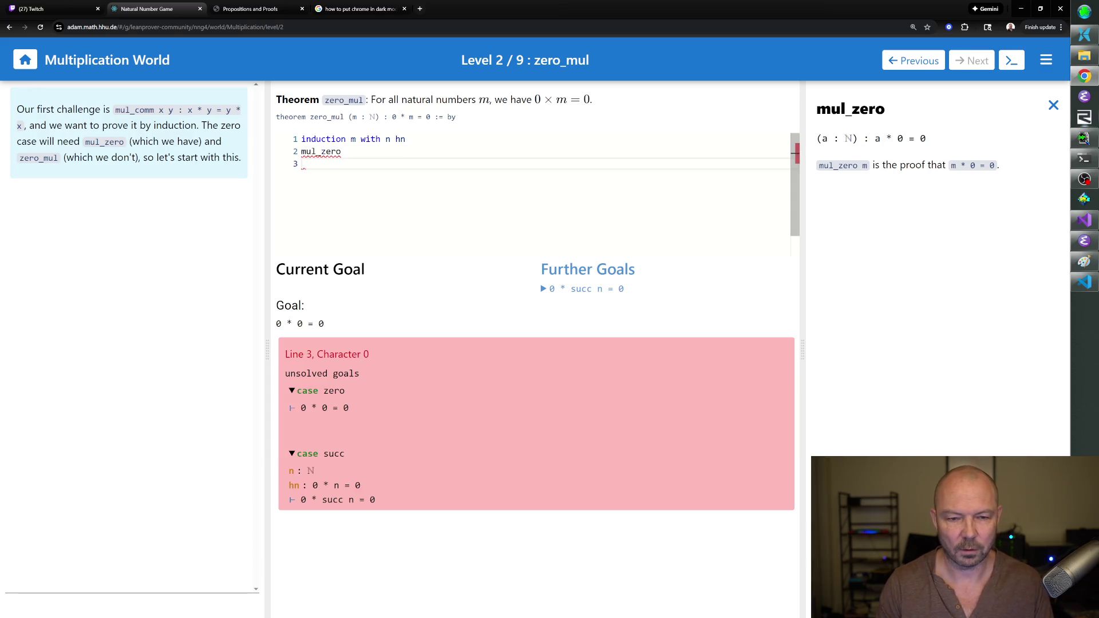
key(BackSpace)
key(BackSpace)
key(BackSpace)
key(BackSpace)
key(BackSpace)
key(BackSpace)
text(rw p)
key(BackSpace)
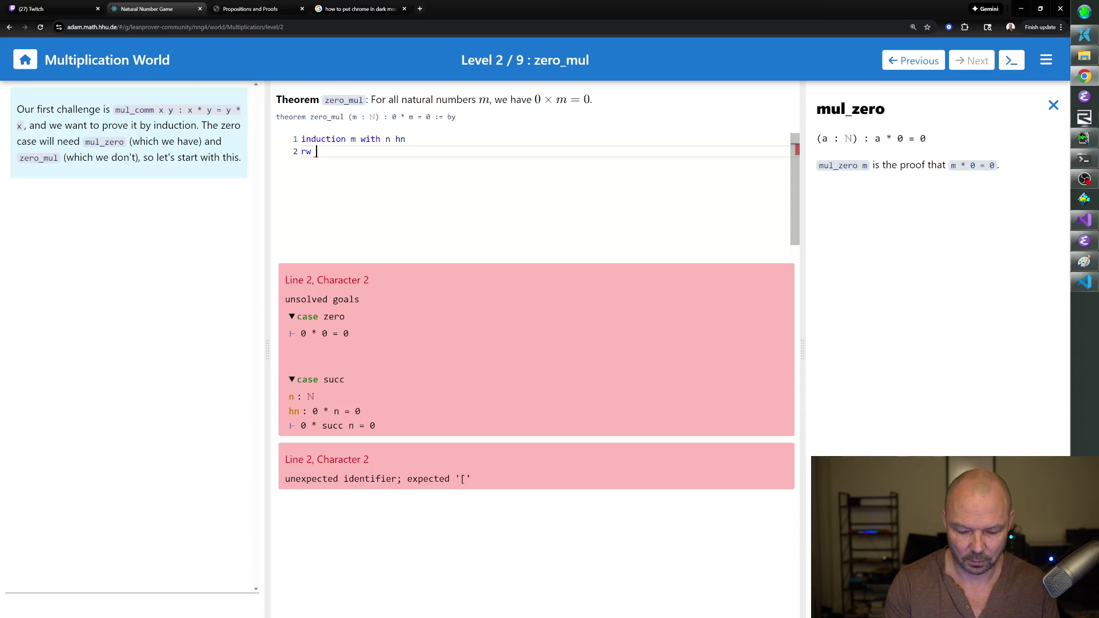
text([mul_zero])
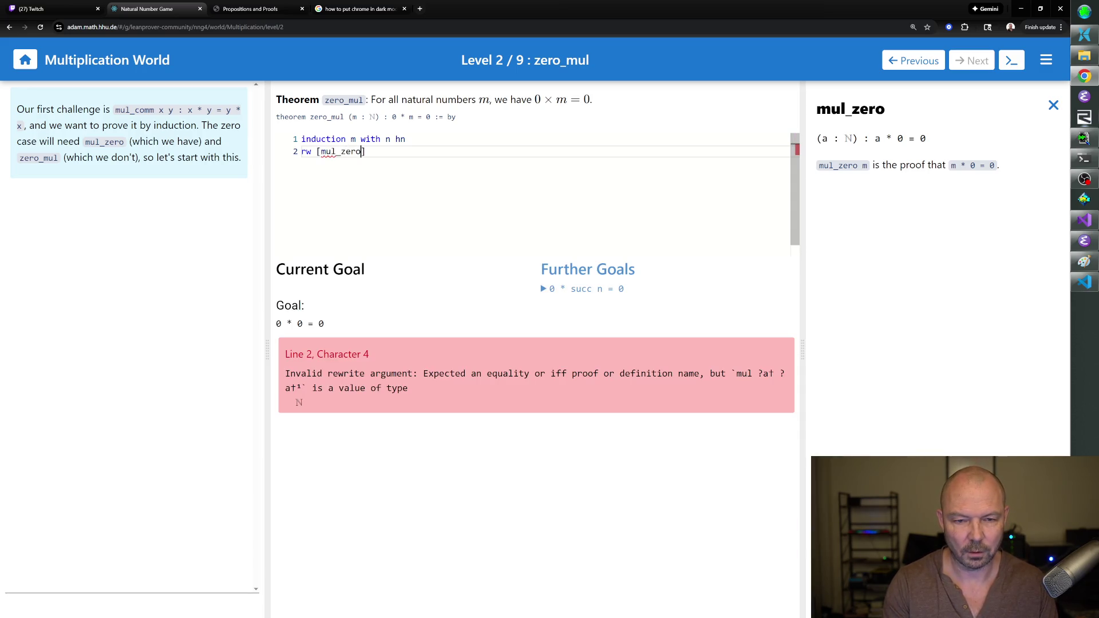
key(Return)
text(rfl)
key(Return)
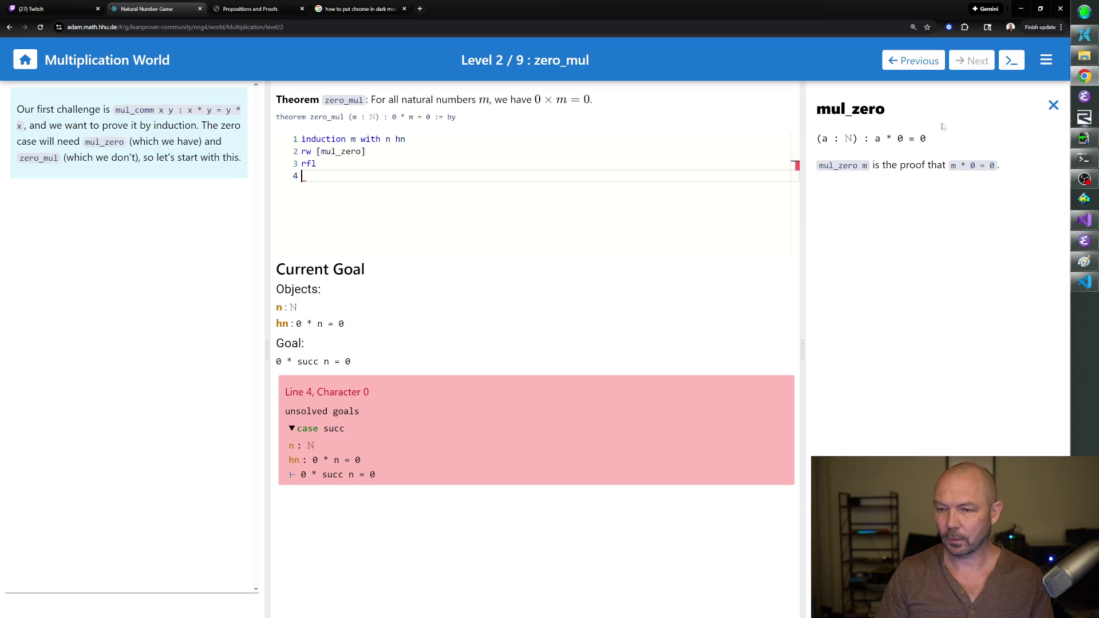
Prove the succ case with rw [mul_succ], rw [add_zero], rw [hn] and rfl.
click(1053, 105)
click(910, 168)
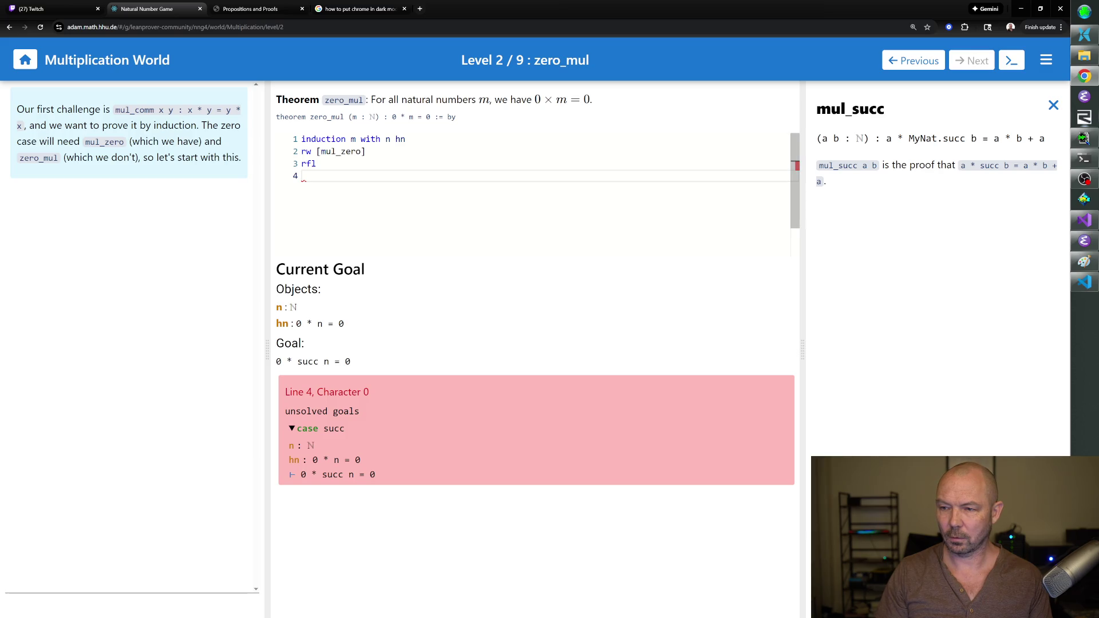
text(rw [mul_succ])
key(Return)
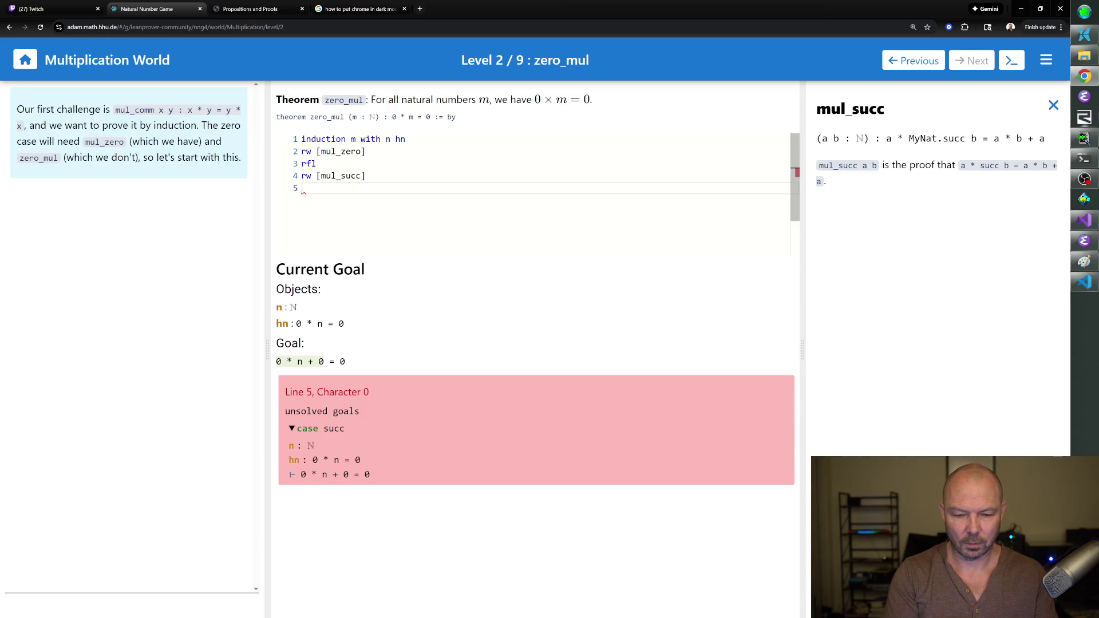
text(r)
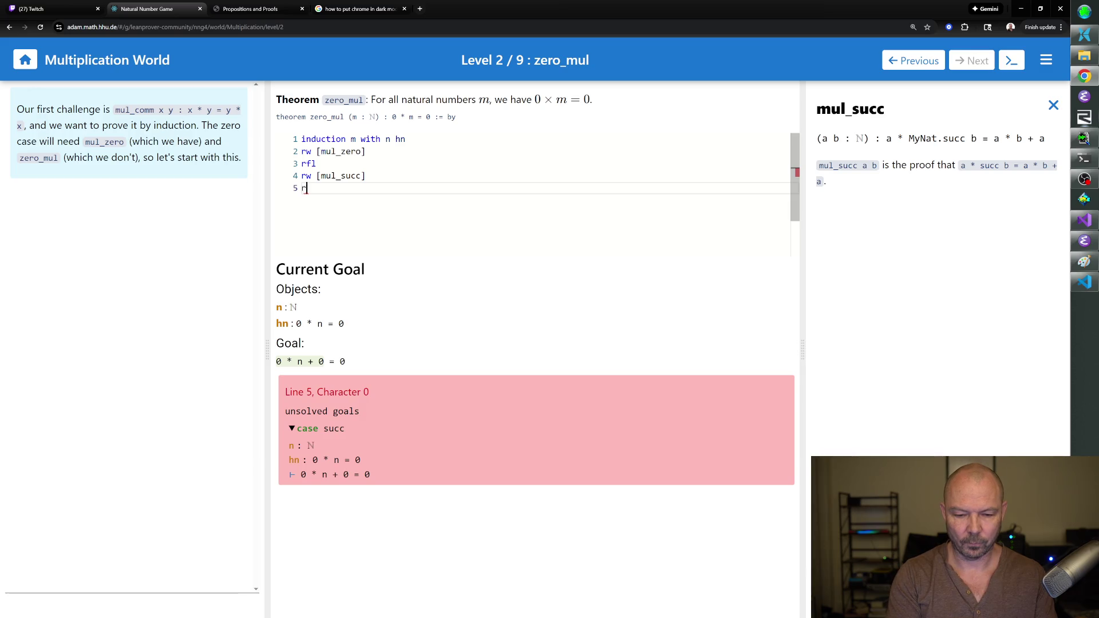
text(w [add_zero])
key(Return)
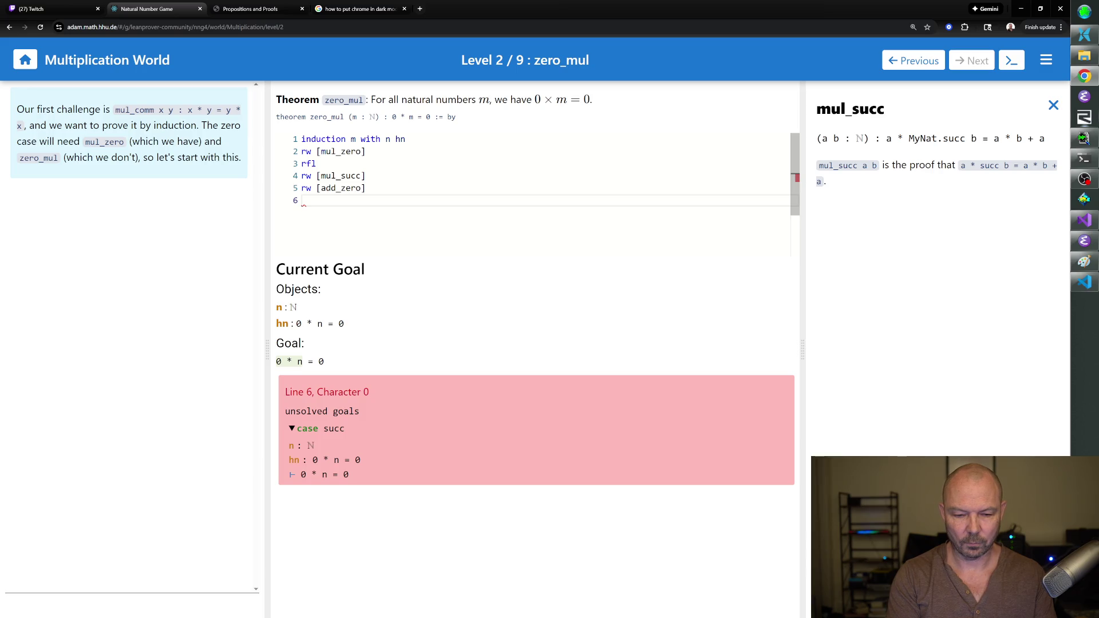
text(rw [hn])
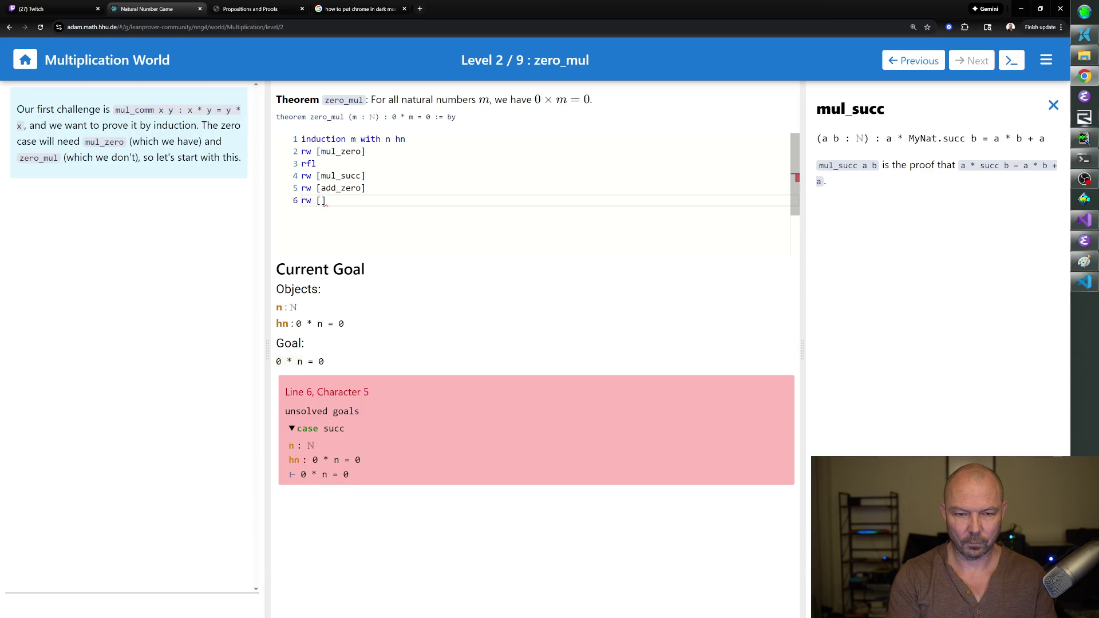
key(Return)
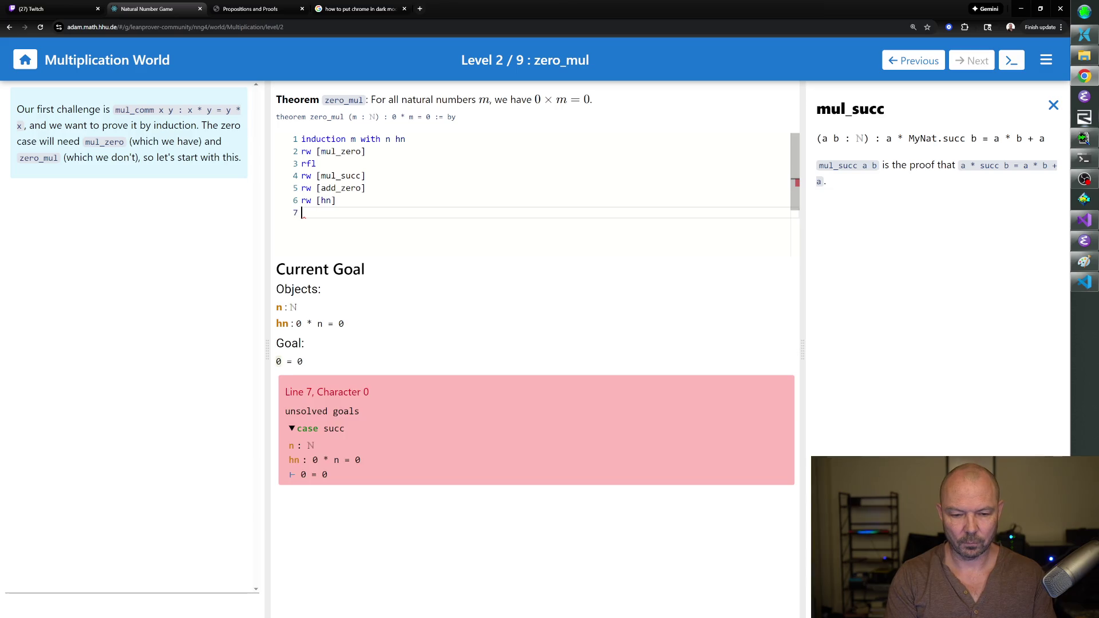
text(rfl;)
key(Return)
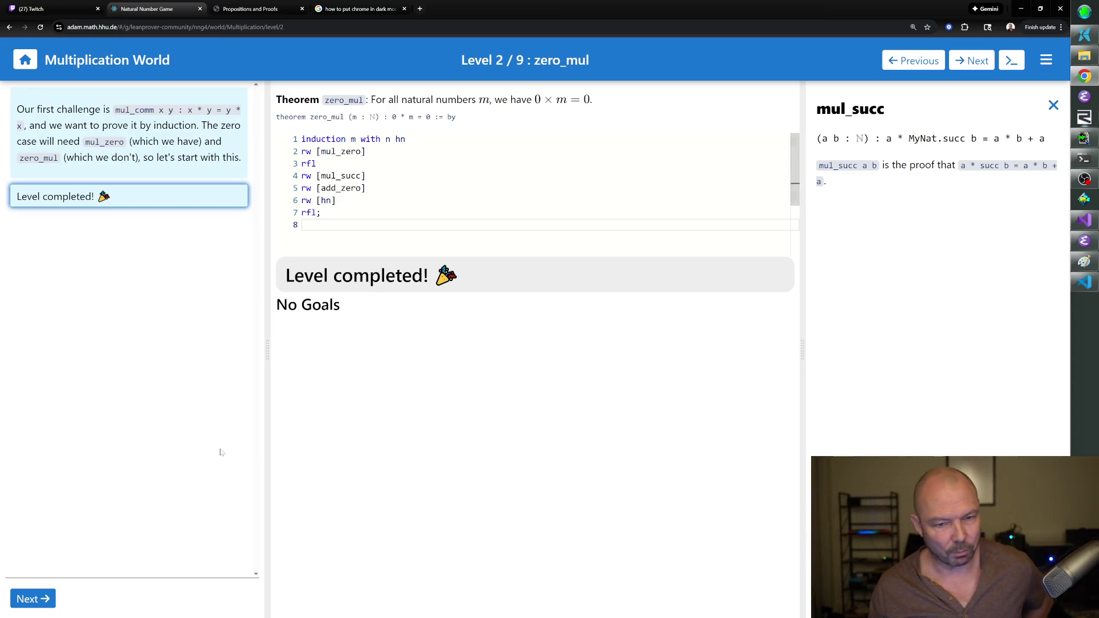
Advance to Level 3, succ_mul, and close the mul_succ description.
click(29, 598)
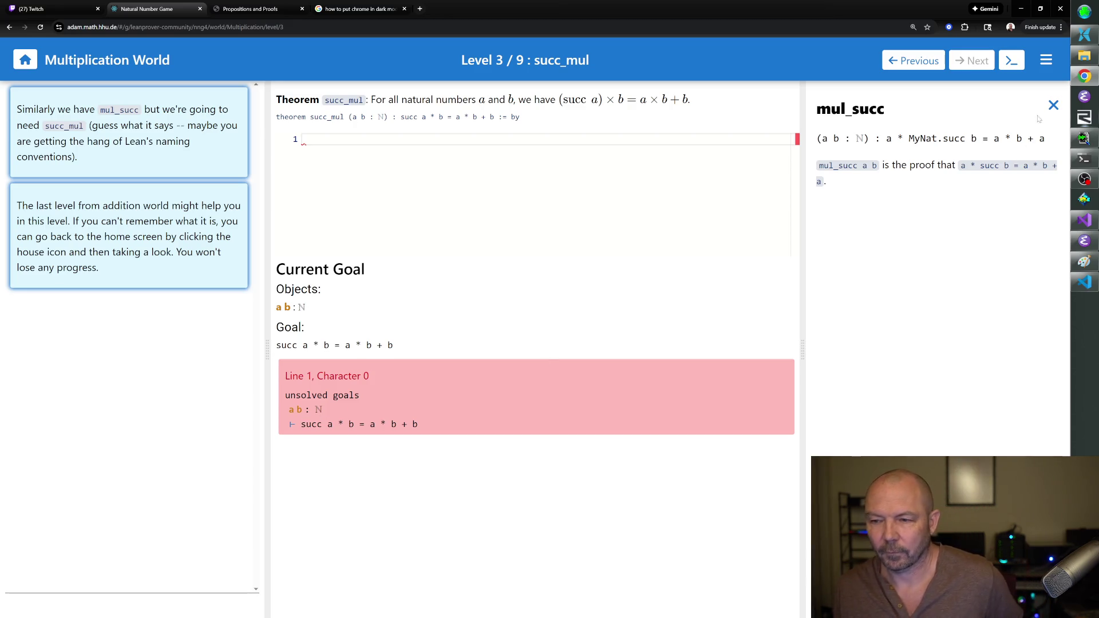
click(1053, 107)
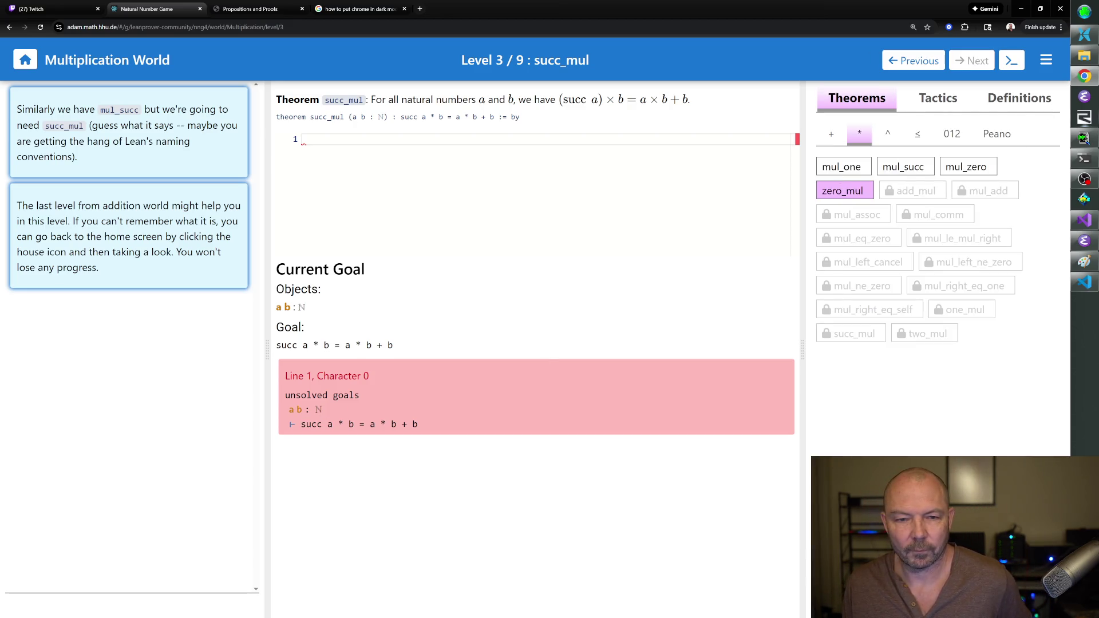
Start with 'induction b with d hd', then correct the combined rewrite to rw [add_zero].
text(induction b with d hd)
key(Return)
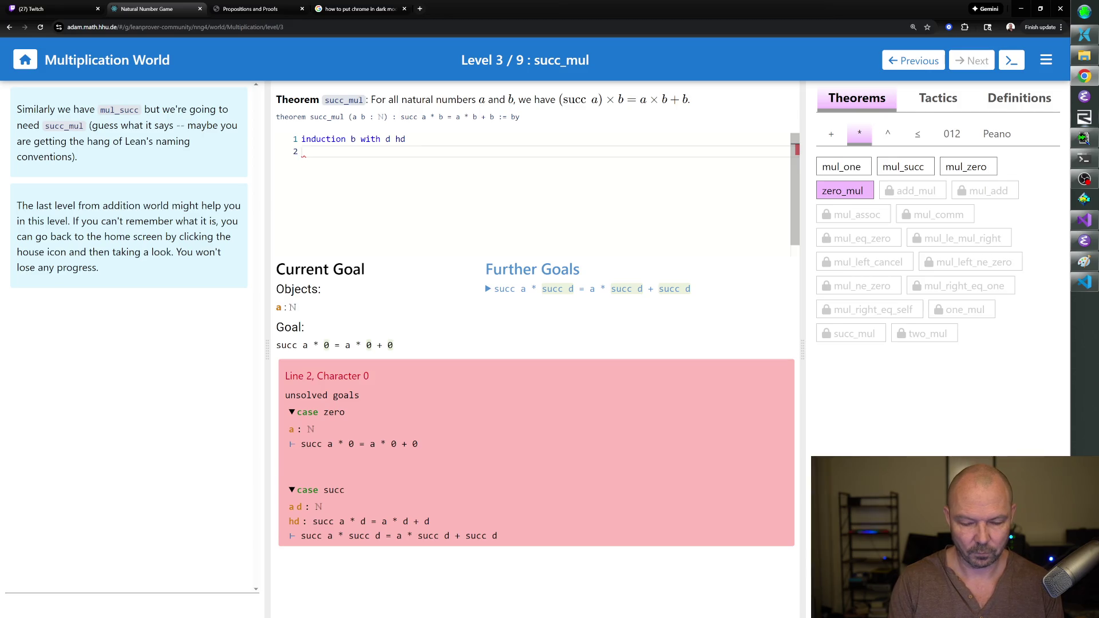
text(rw [add)
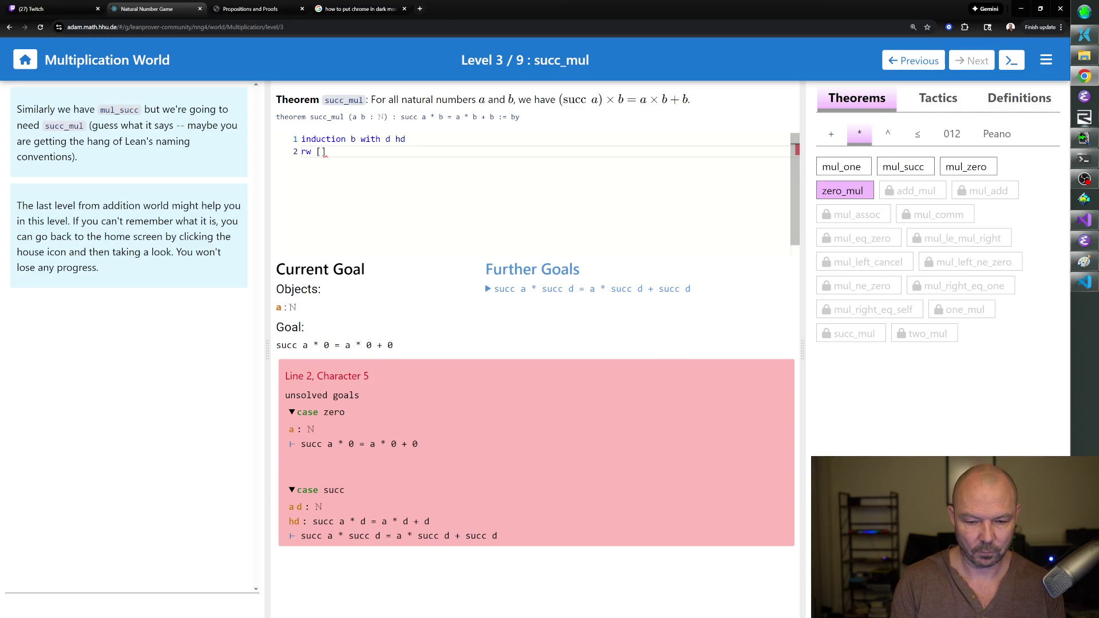
text(_zero mul_zero)
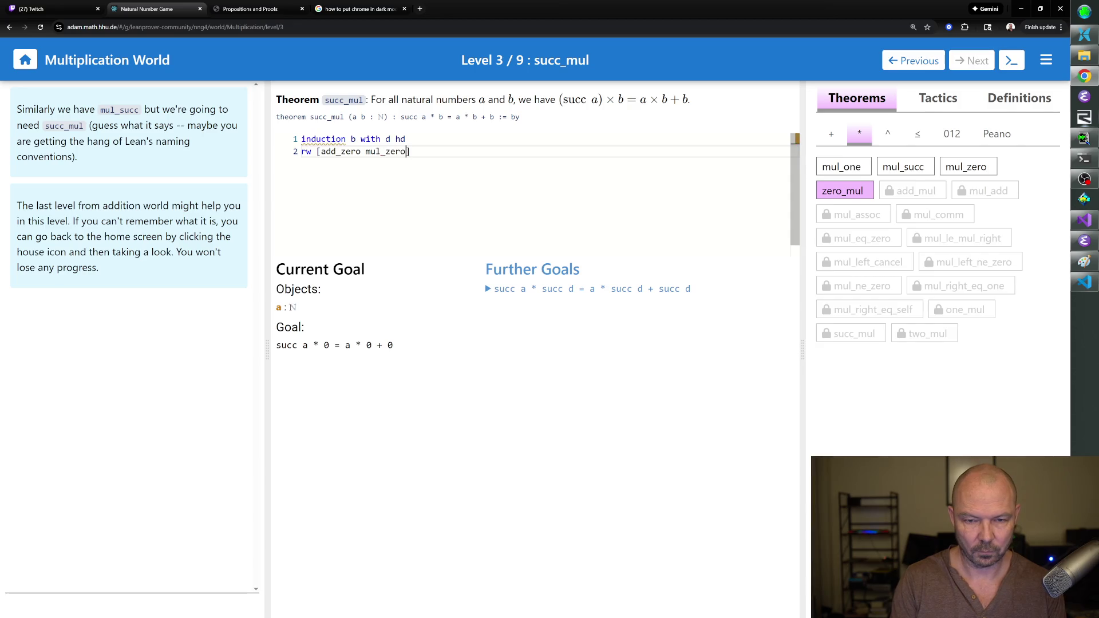
key(Return)
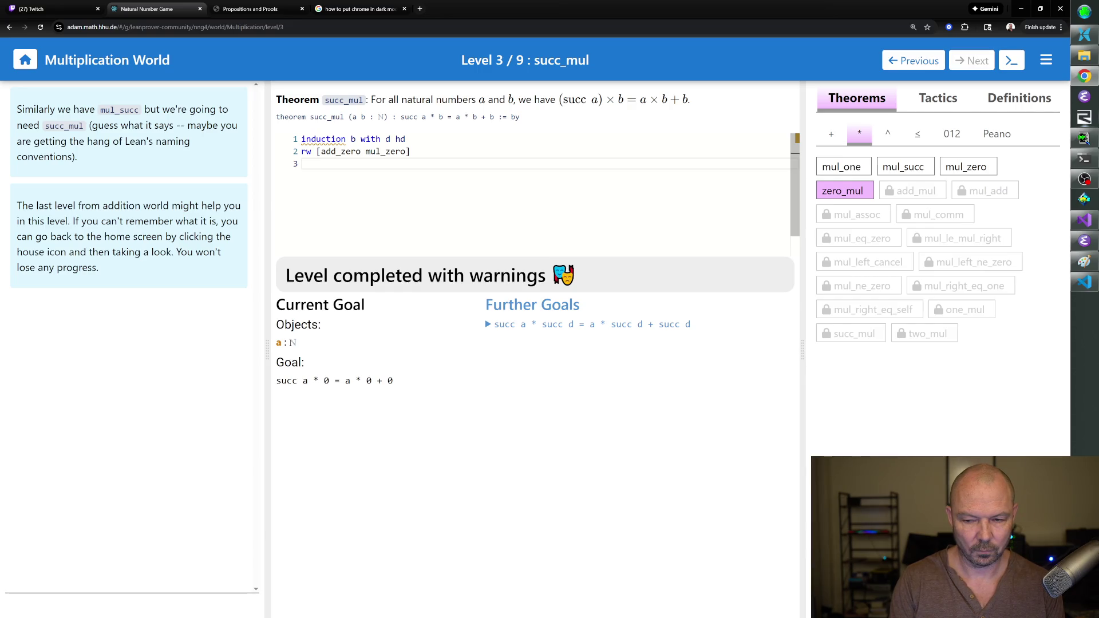
key(BackSpace)
key(BackSpace)
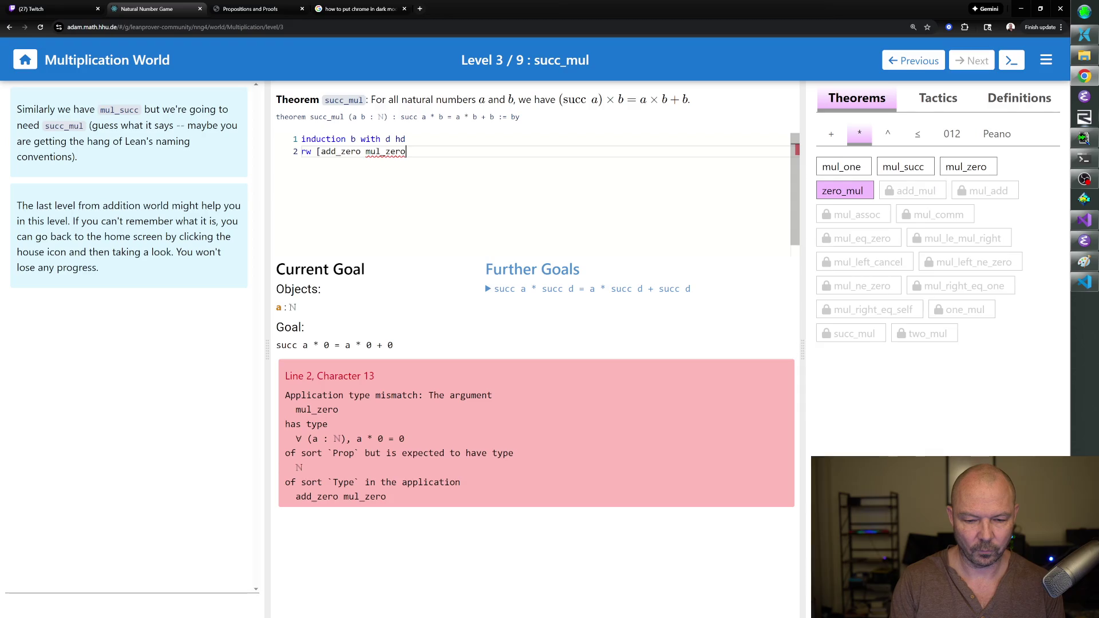
key(BackSpace)
key(BackSpace)
key(BackSpace)
text(])
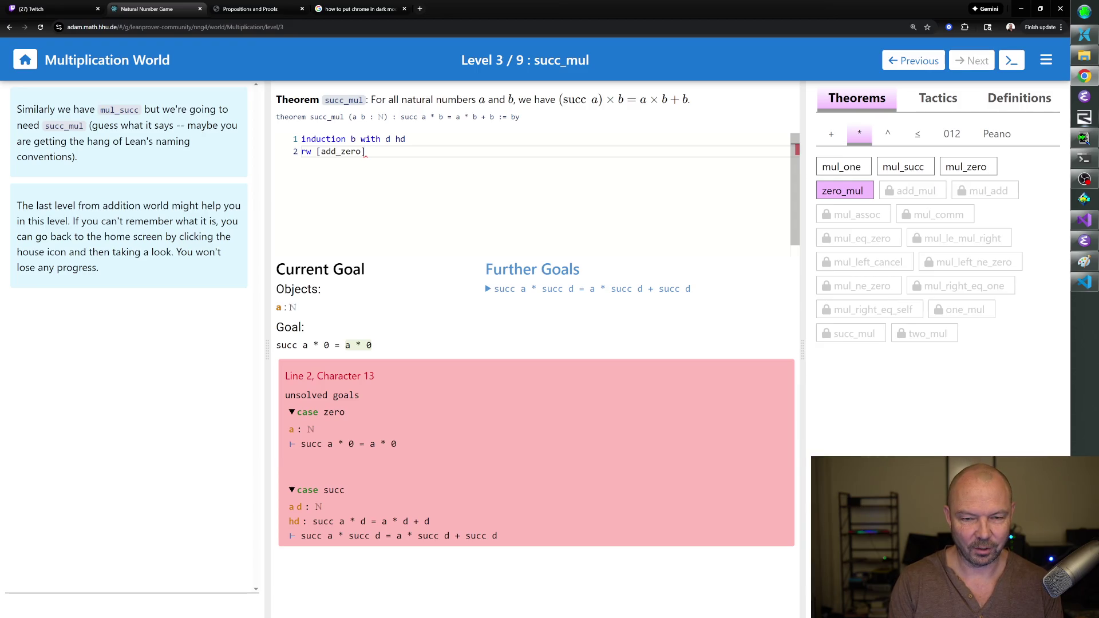
Close the zero case with 'repeat rw [mul_zero]' and rfl.
key(Return)
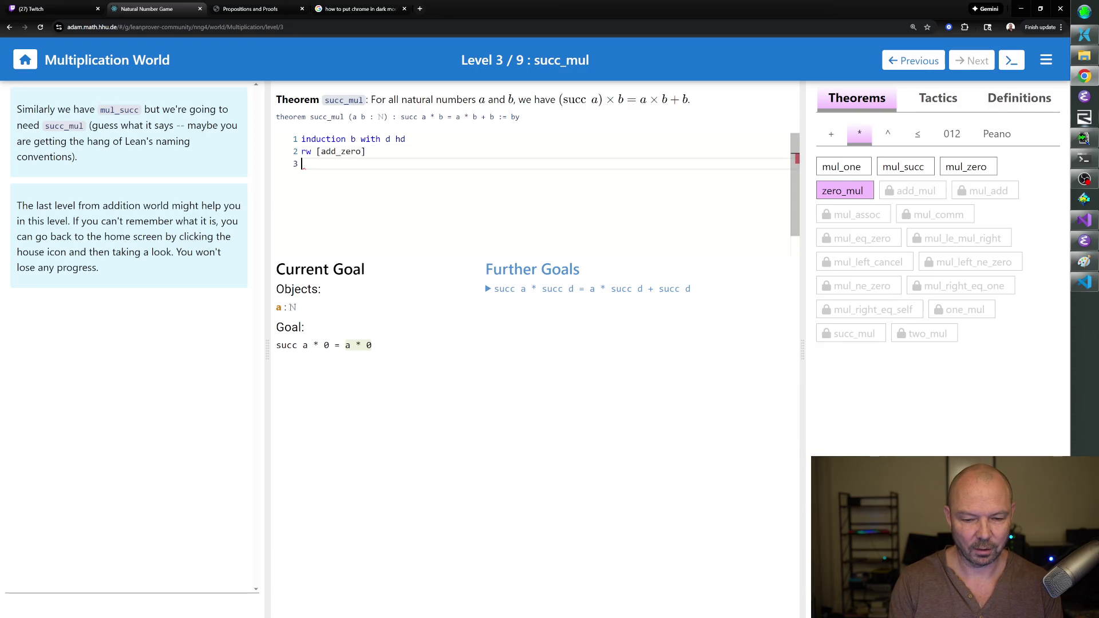
text(rw [mul_zero)
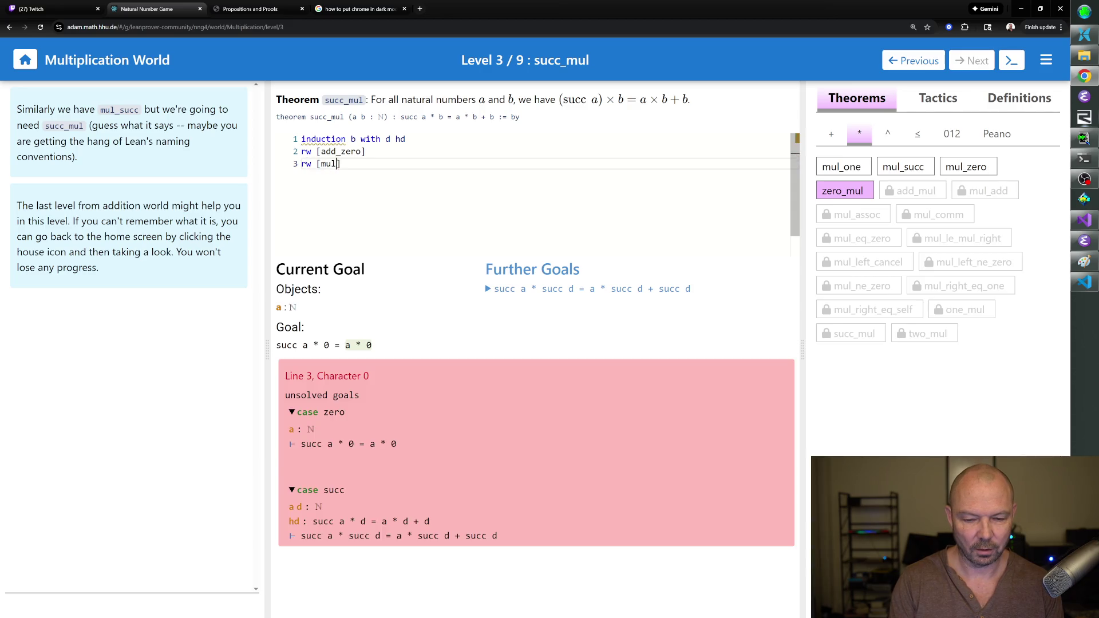
text(])
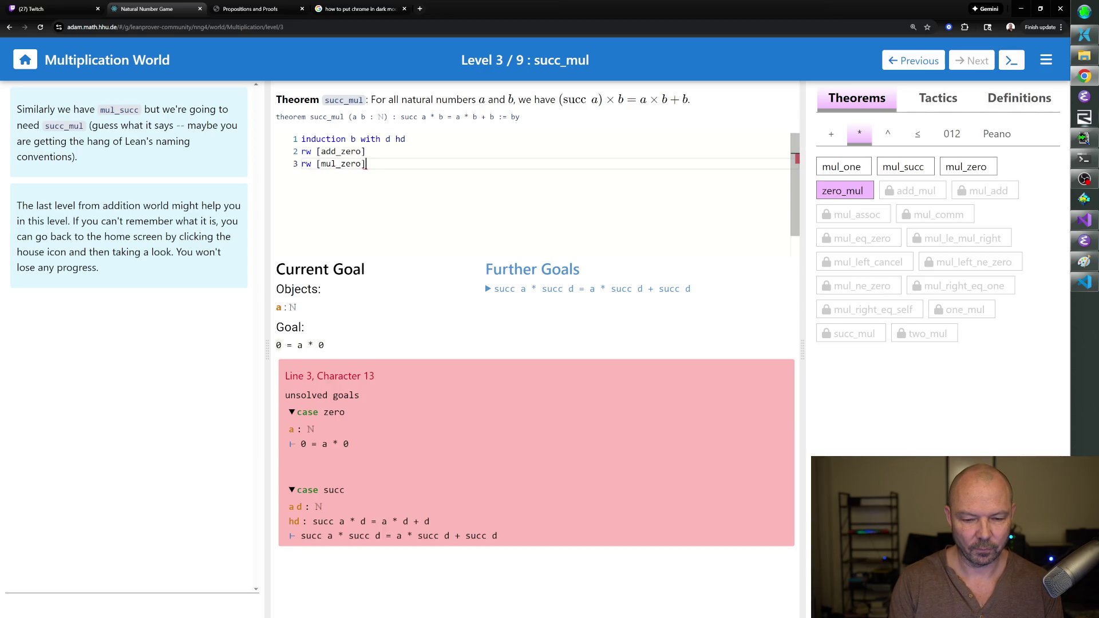
key(BackSpace)
key(BackSpace)
key(BackSpace)
text(epeat rw [mul_zero)
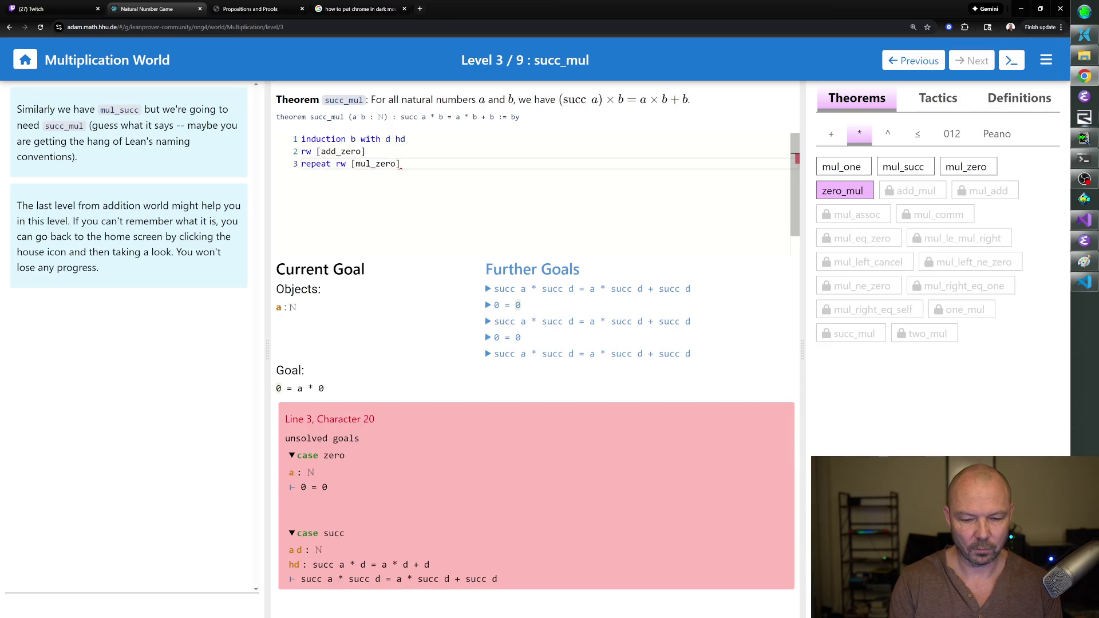
key(Return)
text(rfl)
key(Return)
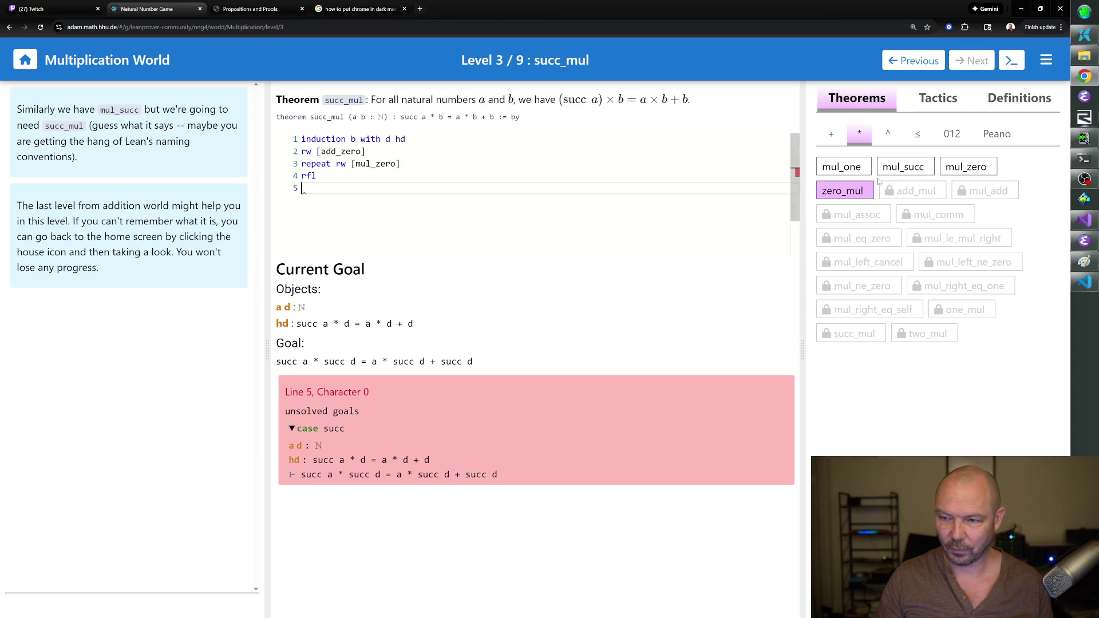
Look up mul_succ and type nth_rewrite 1 [mul_succ] on the next line.
click(899, 171)
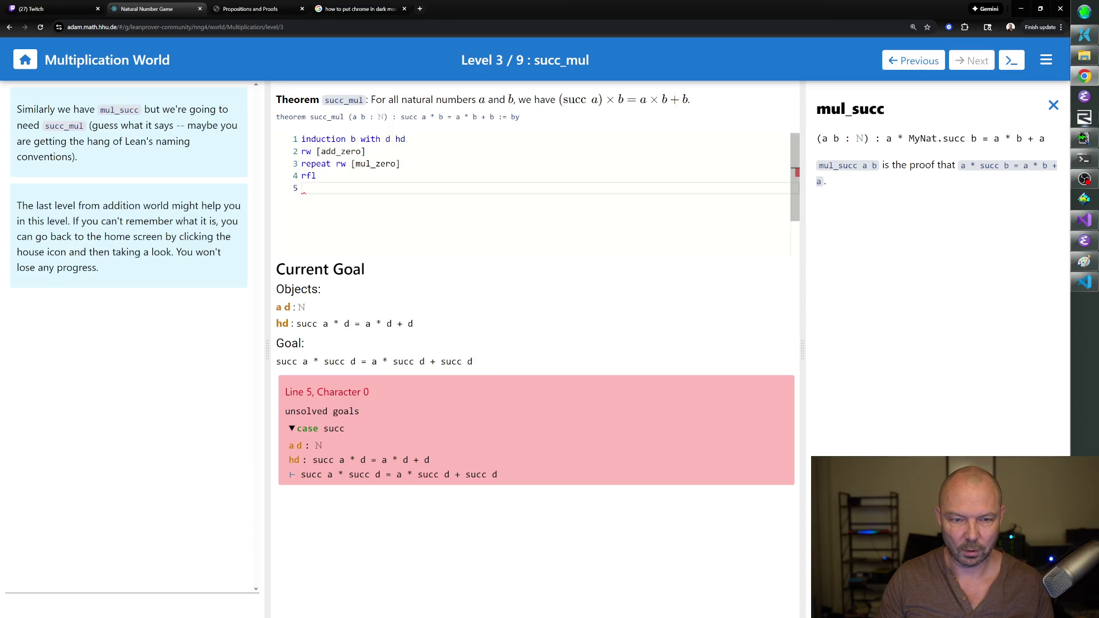
text(nth_rewr)
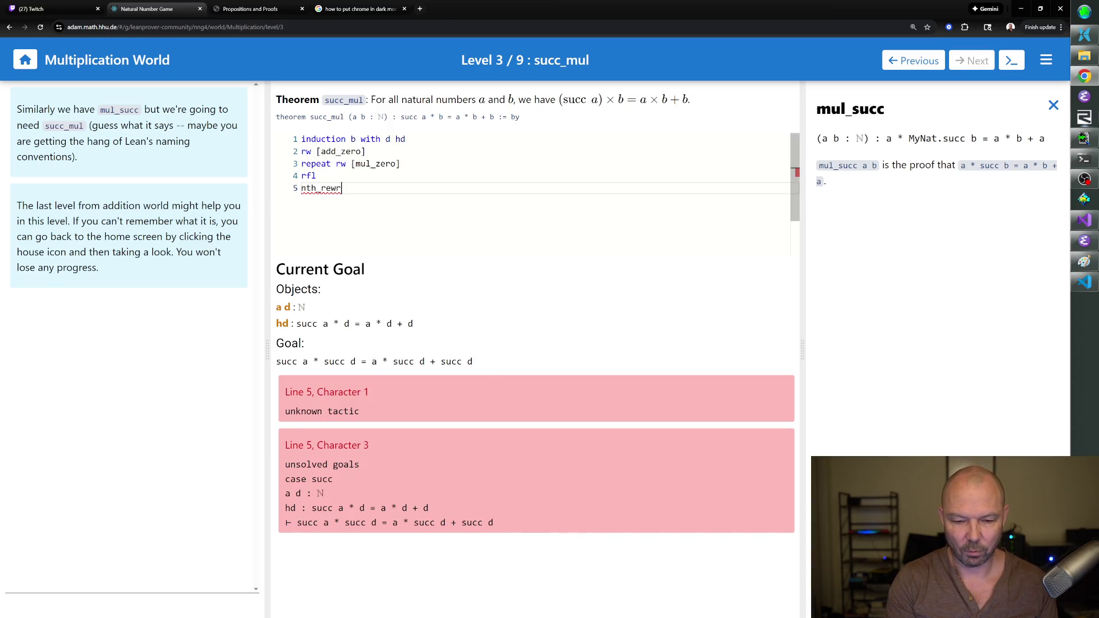
text(ite 1 [mul_succ])
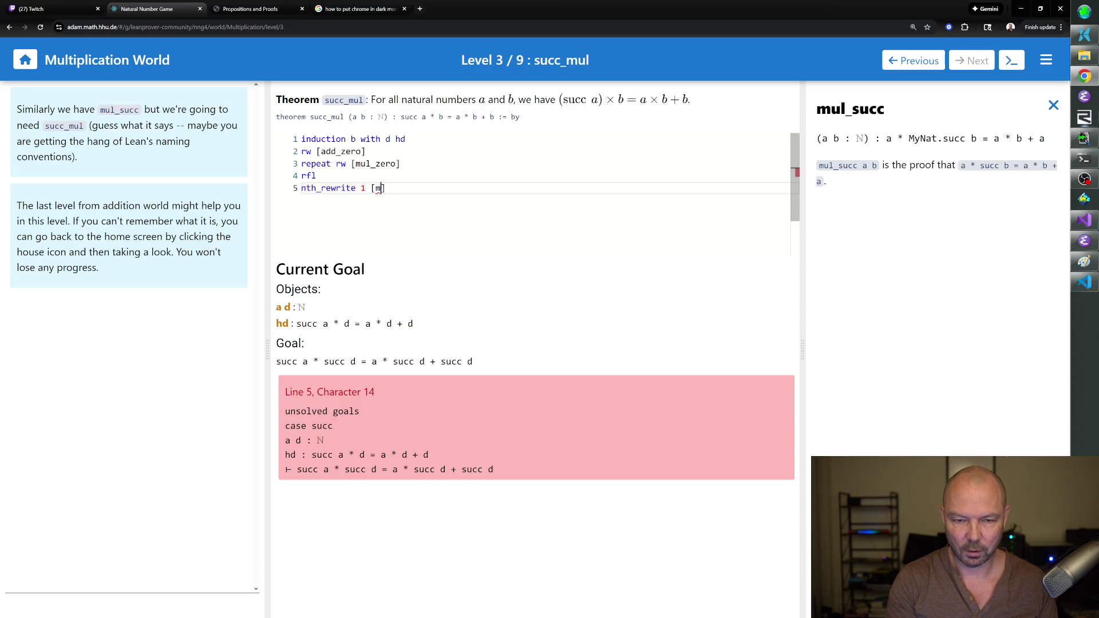
Apply nth_rewrite 1 [mul_succ], then rewrite the goal with hd.
key(Return)
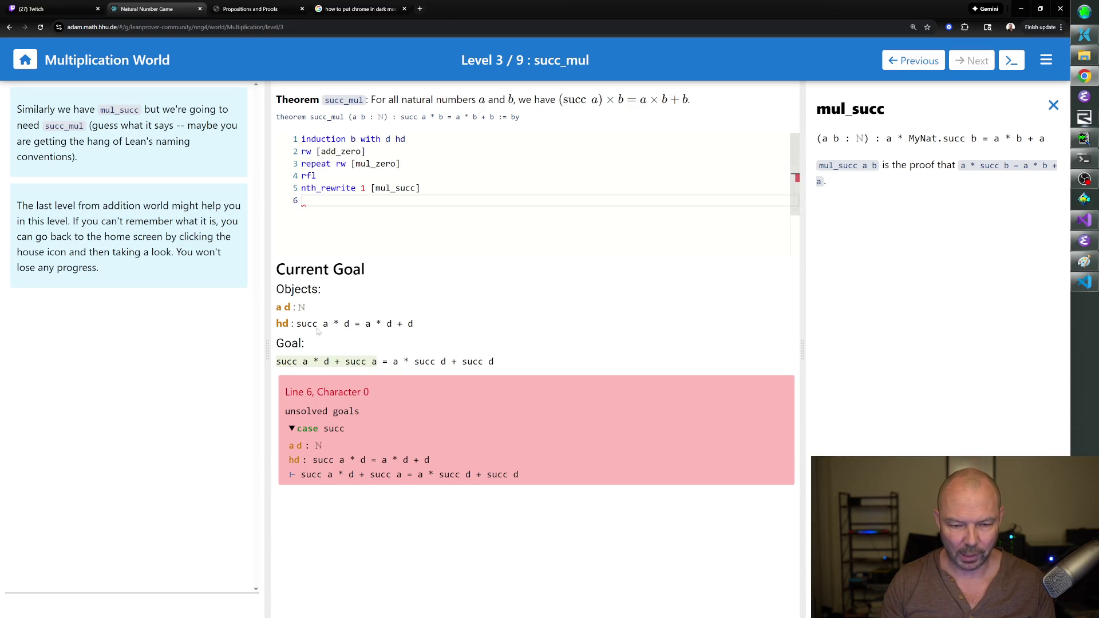
text(rw [hd])
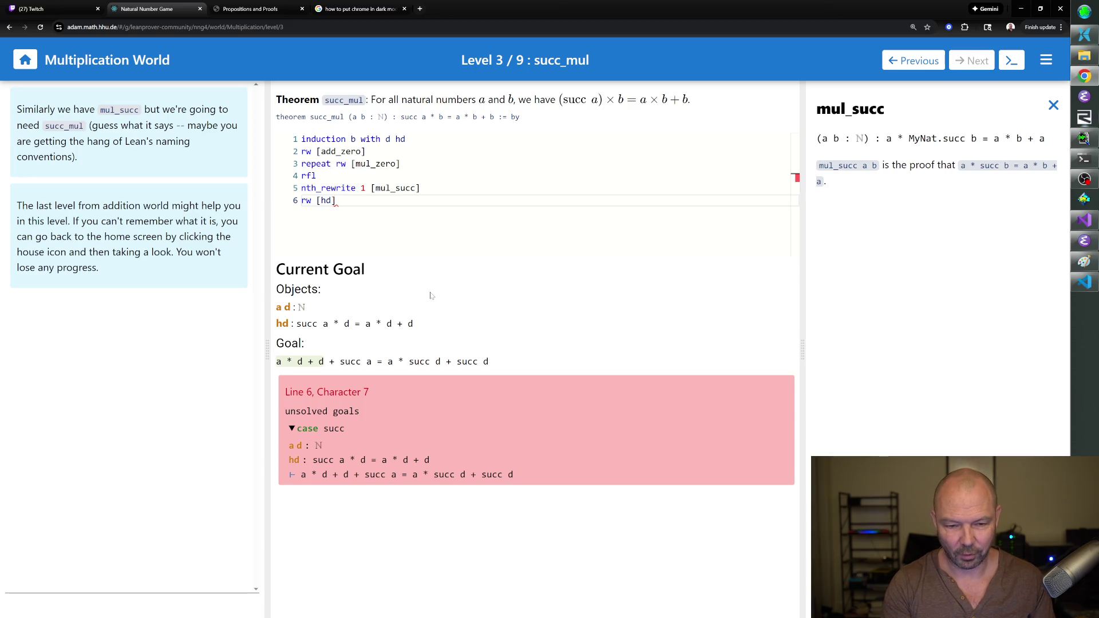
key(Return)
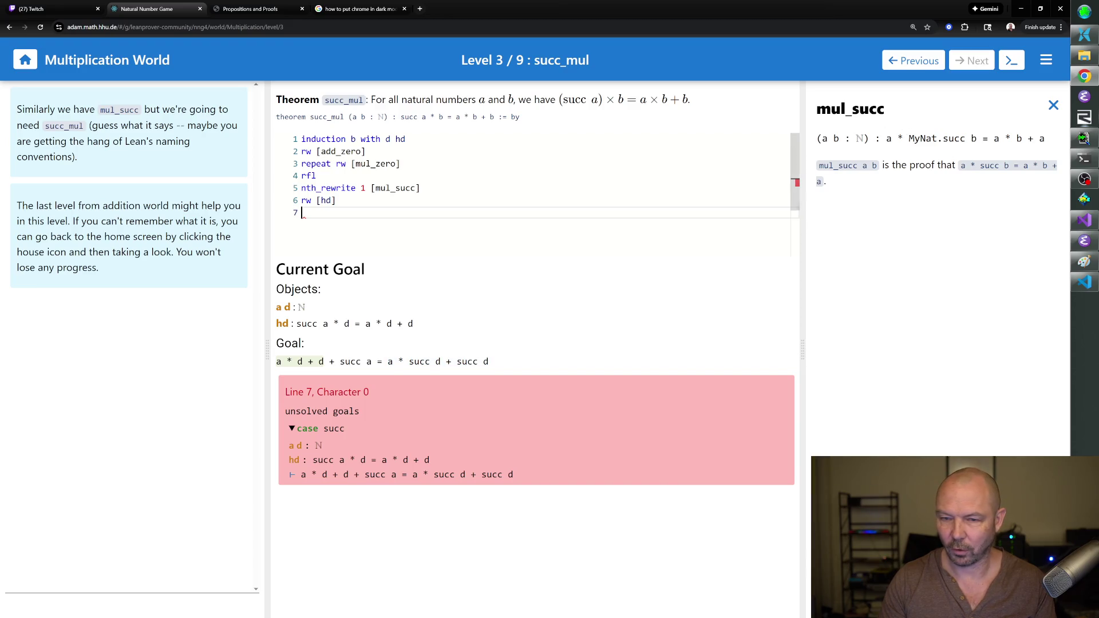
Add nth_rewrite 1 [← mul_succ] on line 7 and select the failing line.
text(nth_r)
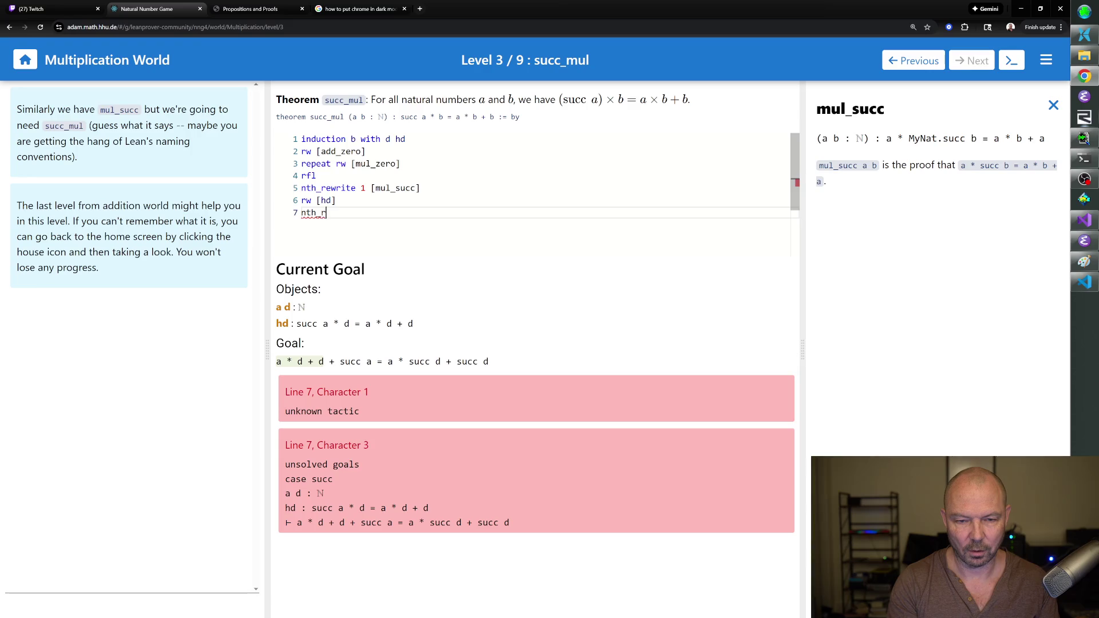
text(ewrite 1 [l mul_succ)
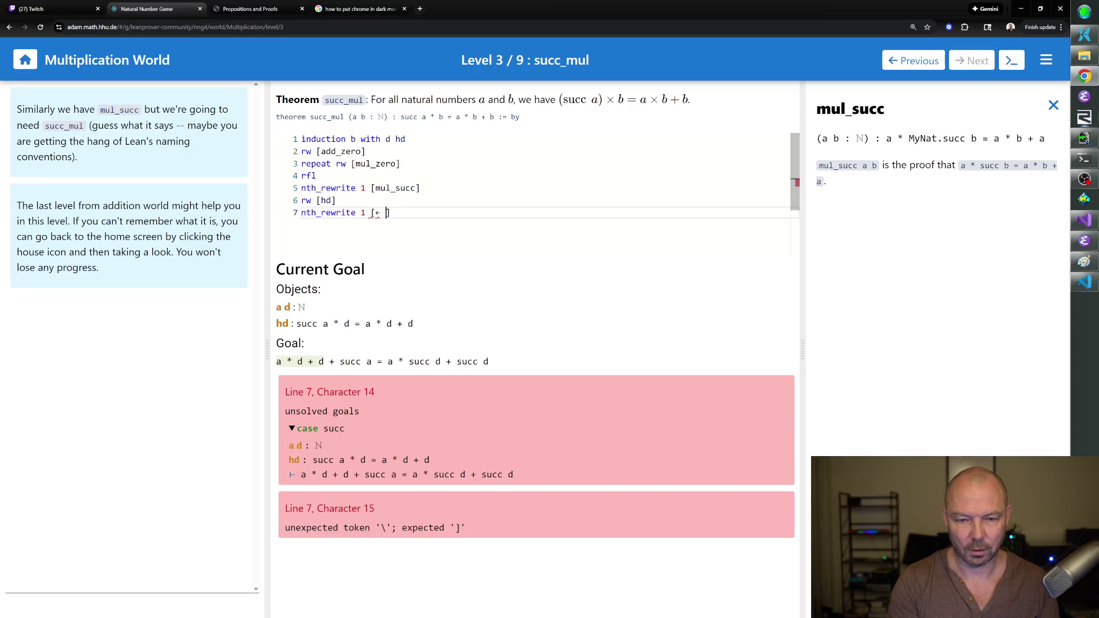
key(Return)
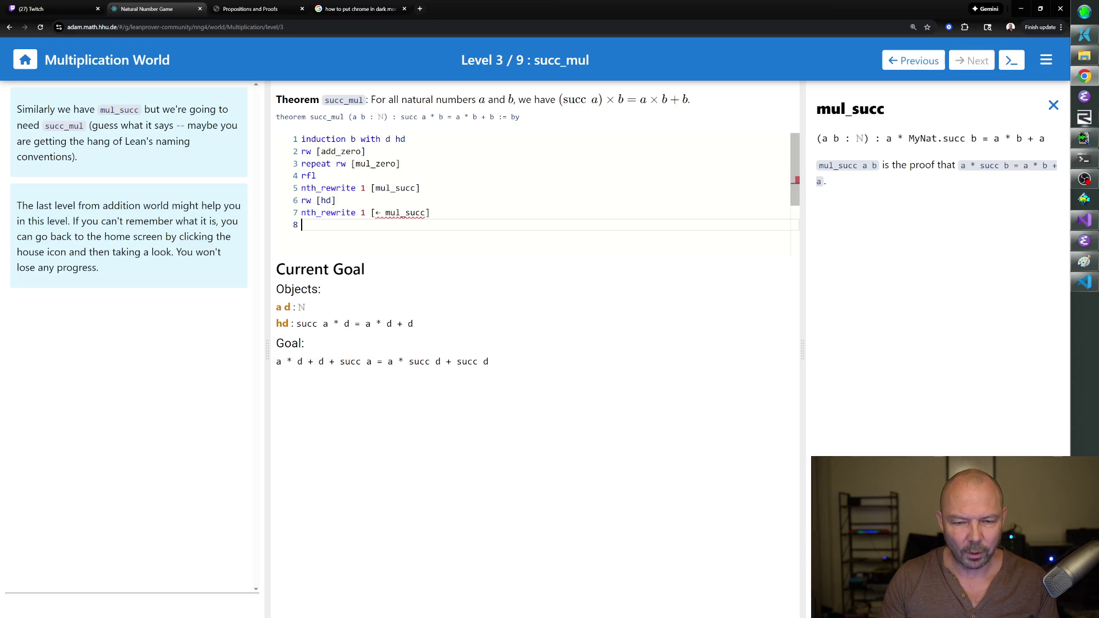
click(392, 212)
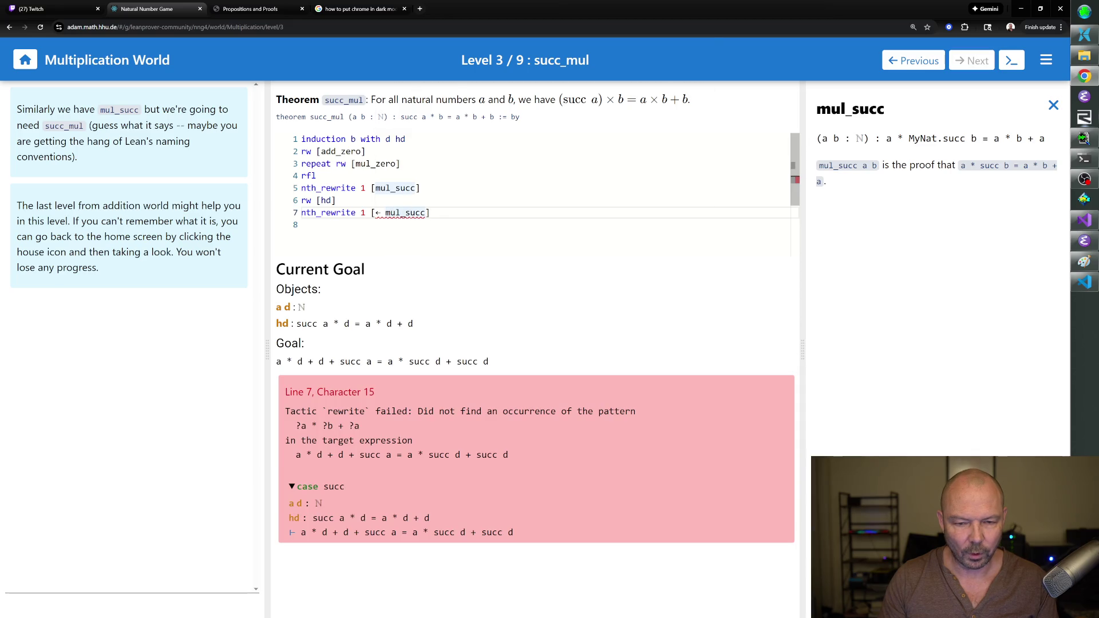
click(401, 212)
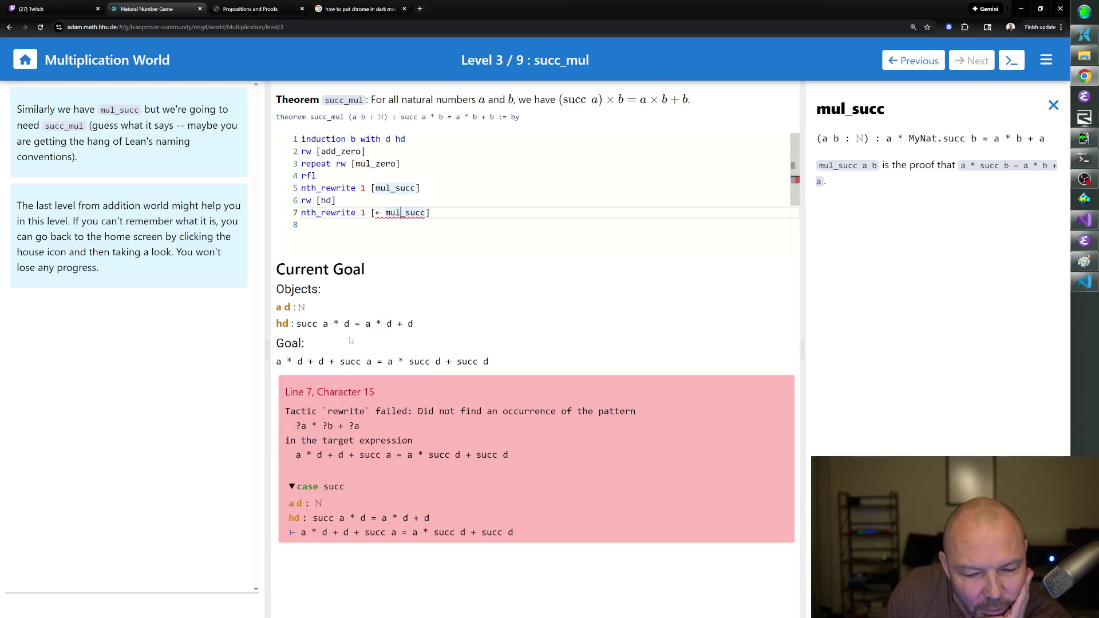
drag(429, 212, 301, 212)
Delete the failing nth_rewrite 1 [← mul_succ] line so the proof ends at rw [hd].
key(BackSpace)
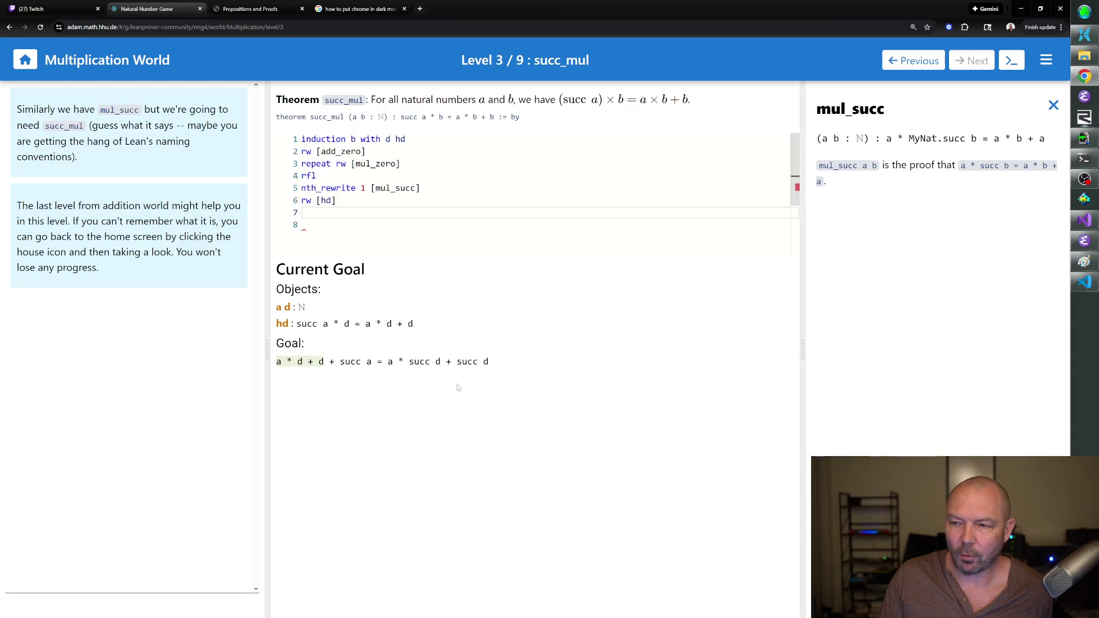
Delete the nth_rewrite 1 [mul_succ] and rw [hd] lines, then inspect the restored goal's terms.
drag(338, 201, 301, 187)
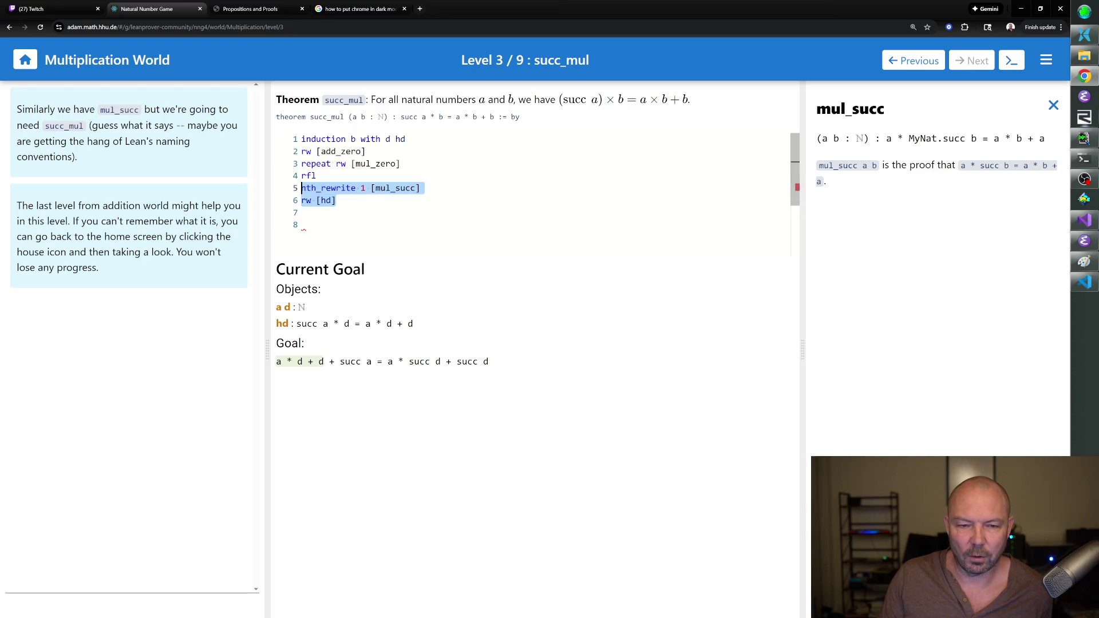
key(BackSpace)
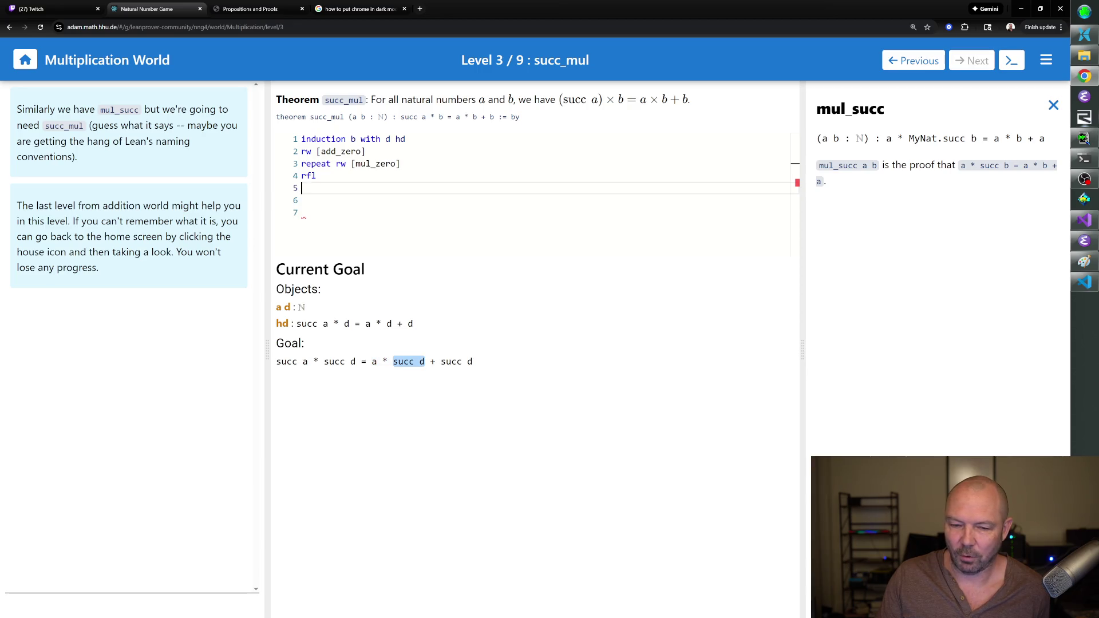
mouse_move(432, 361)
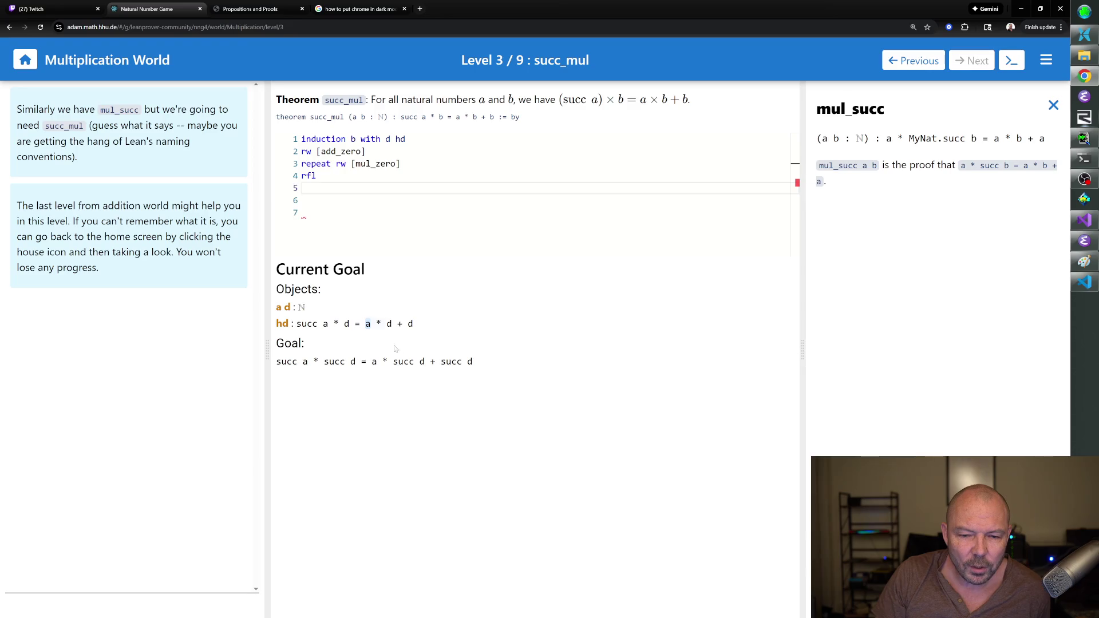
mouse_move(394, 355)
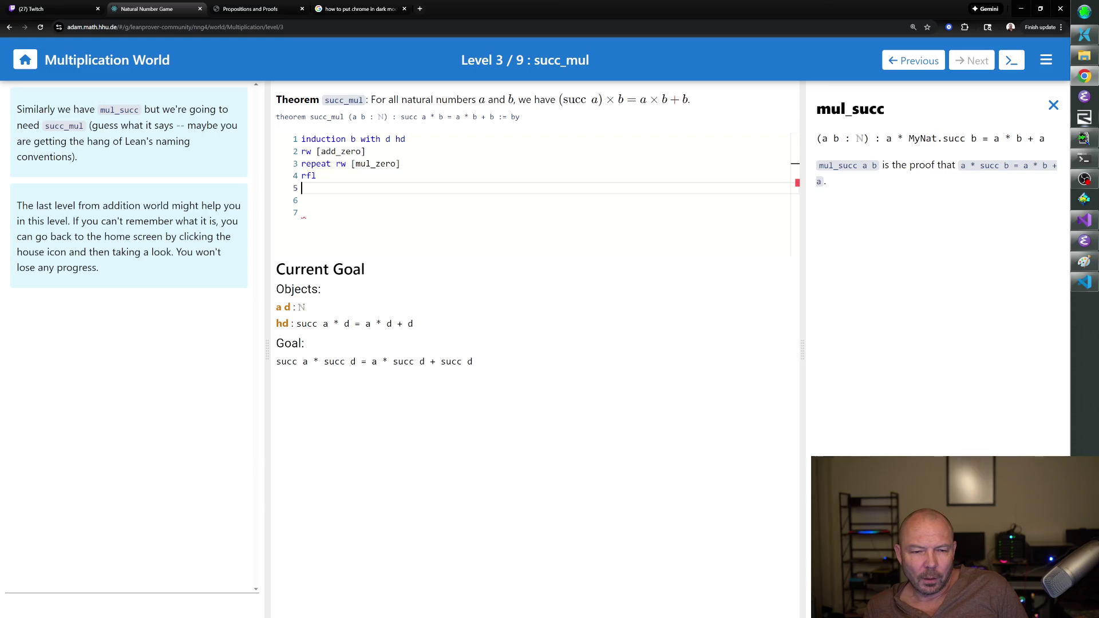
Erase the retyped rw [hd] attempt and read the mul_one statement.
text(rw [hd])
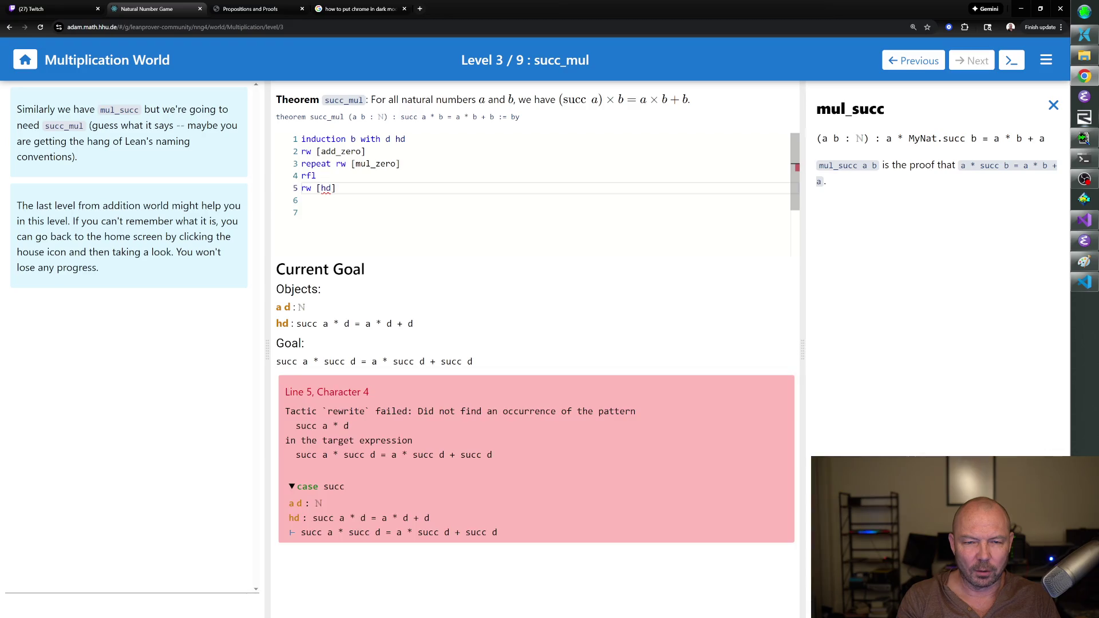
key(BackSpace)
key(BackSpace)
key(BackSpace)
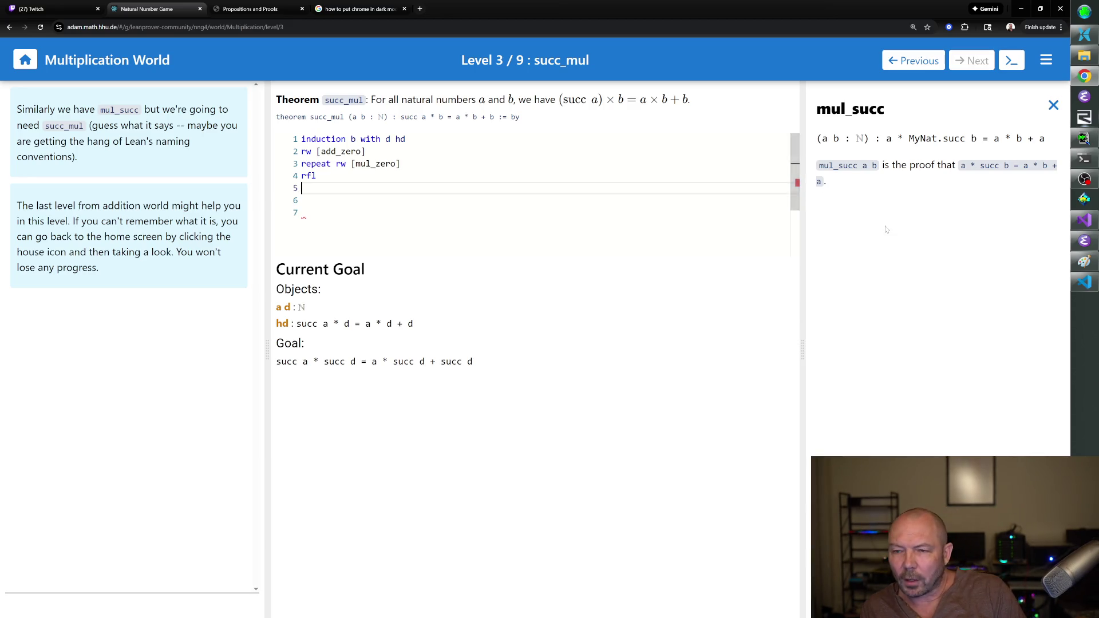
click(1052, 105)
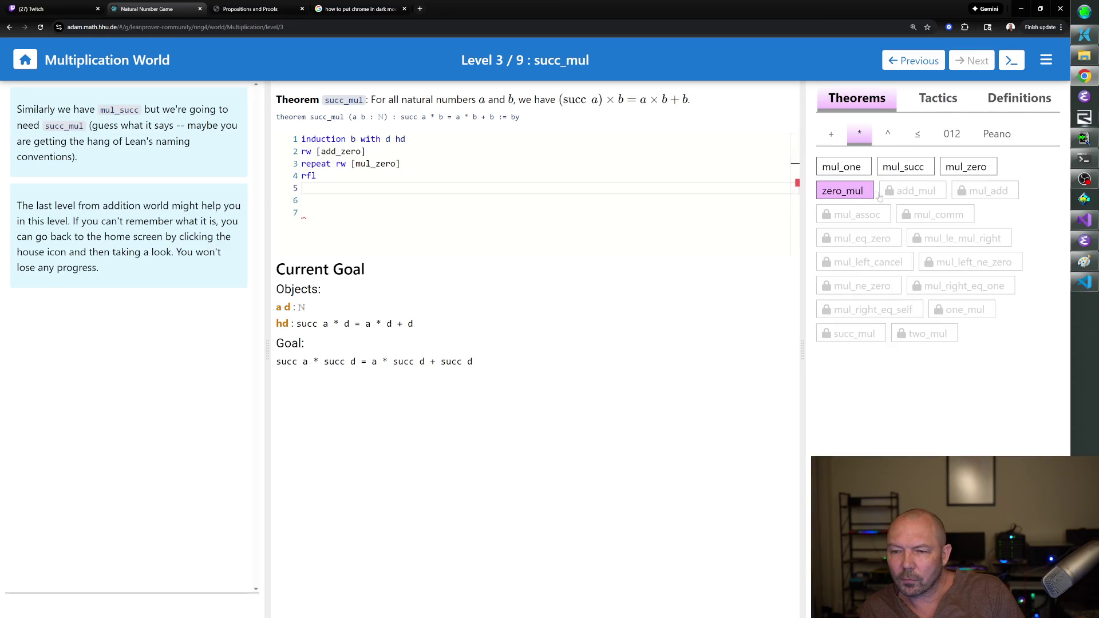
click(847, 173)
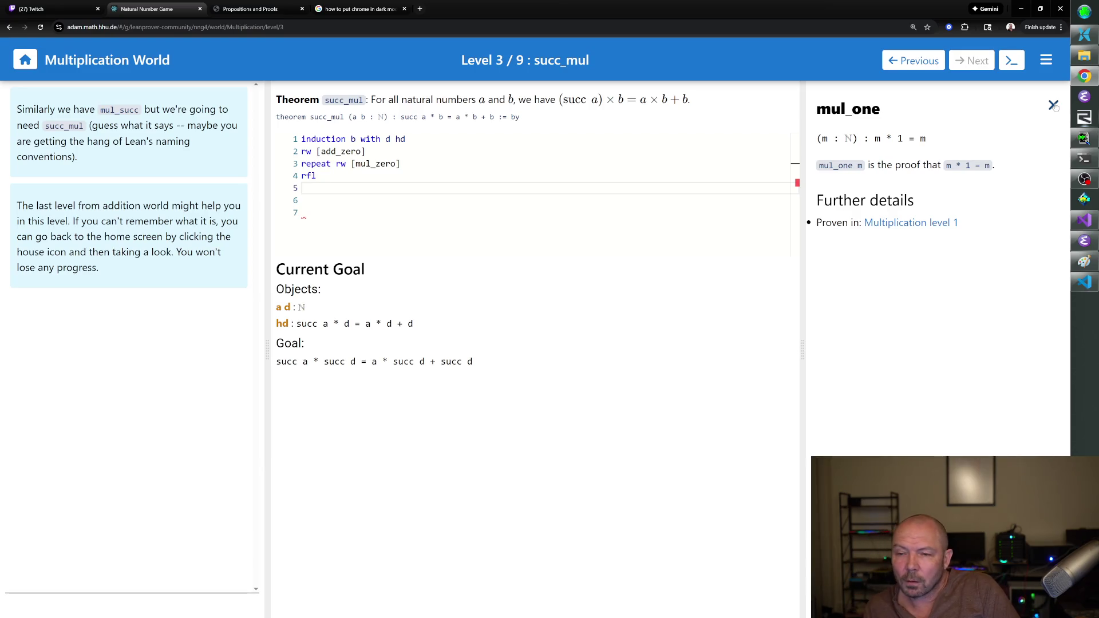
Review the mul_succ, mul_zero and zero_mul statements, ending back on mul_one.
click(1053, 106)
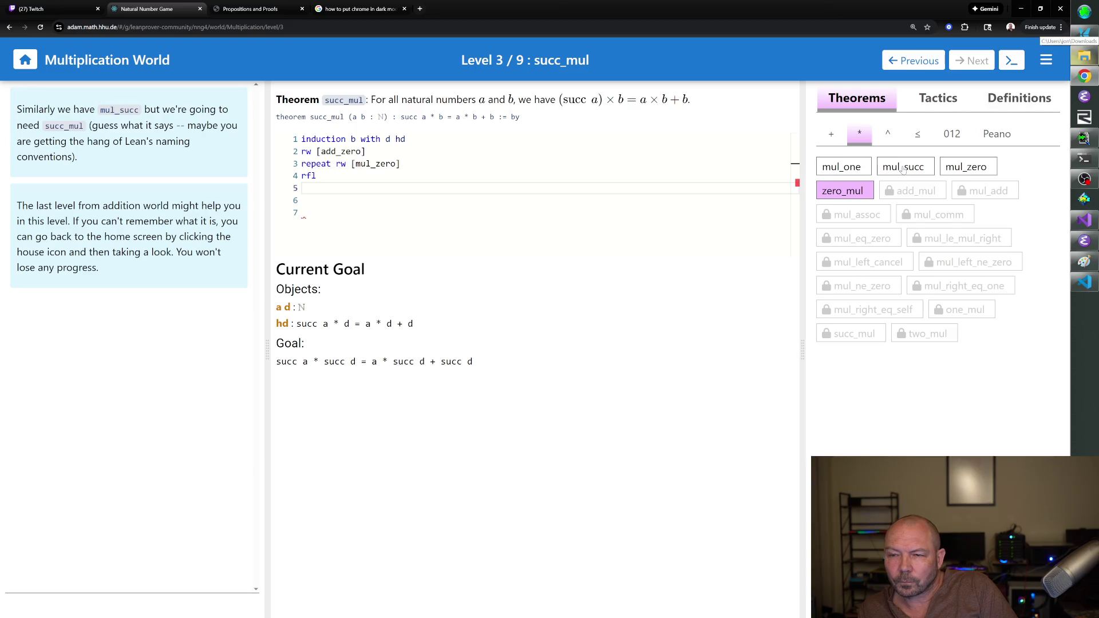
click(902, 167)
click(1053, 105)
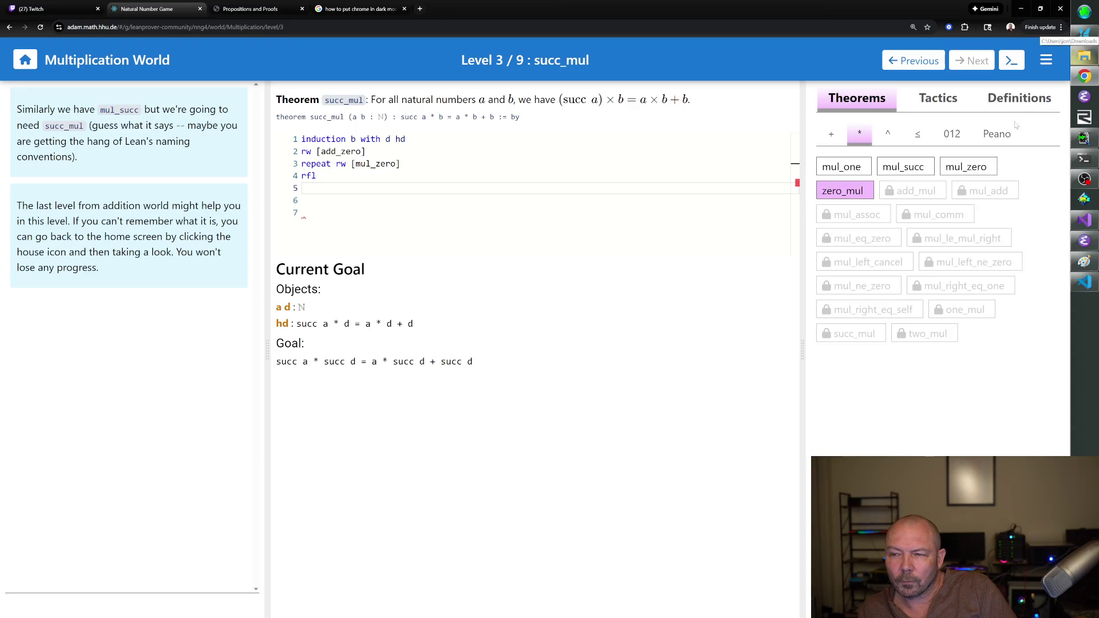
click(976, 167)
click(1052, 105)
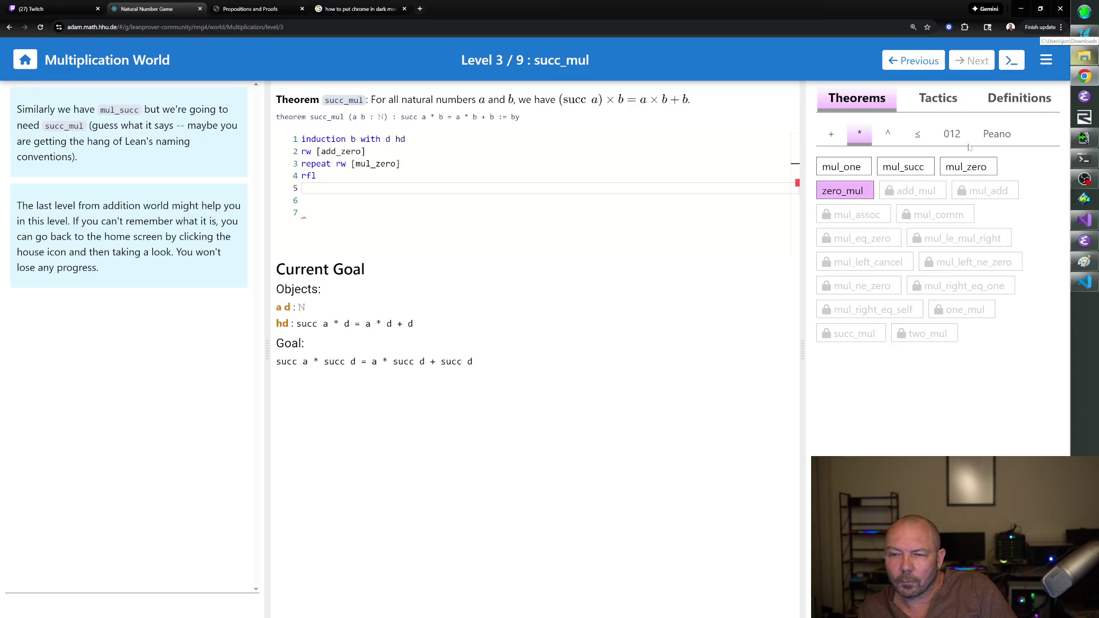
click(858, 192)
click(1053, 106)
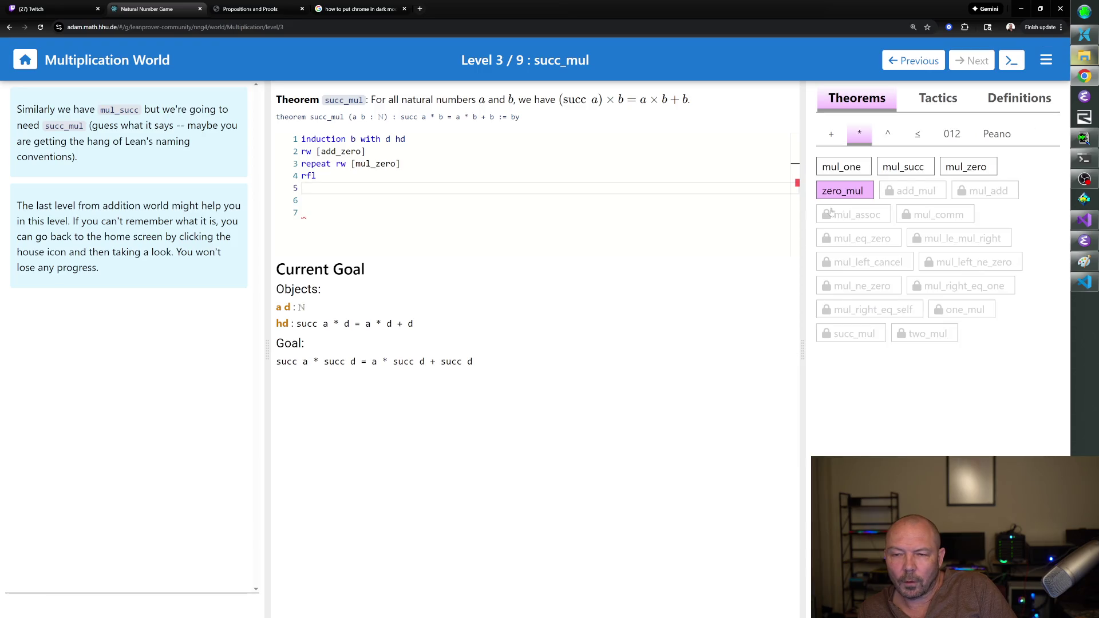
click(845, 172)
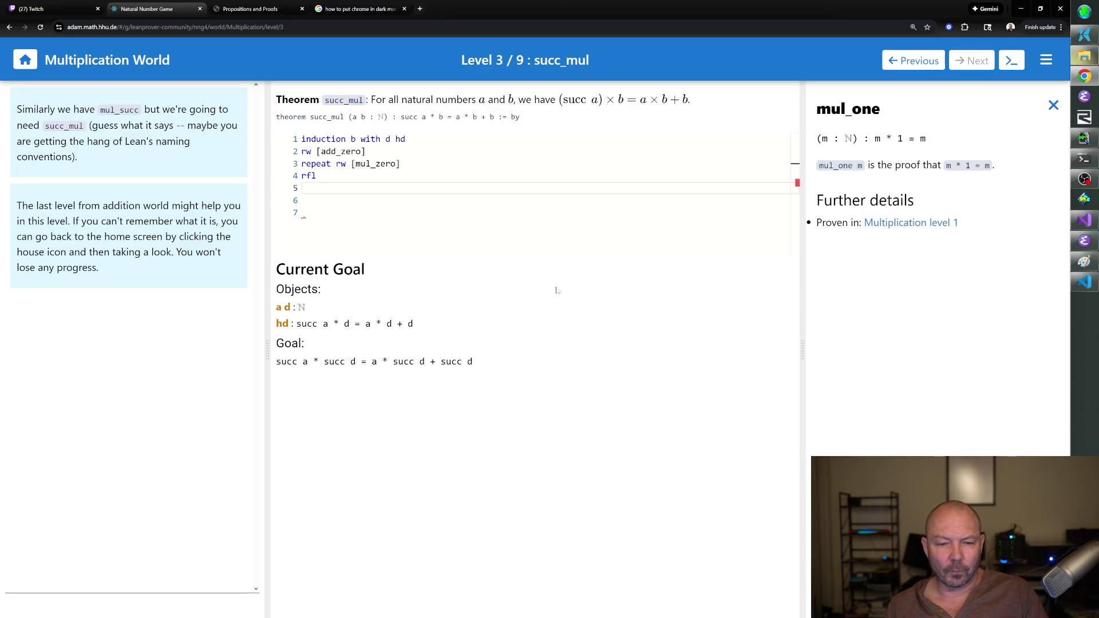
text(rw)
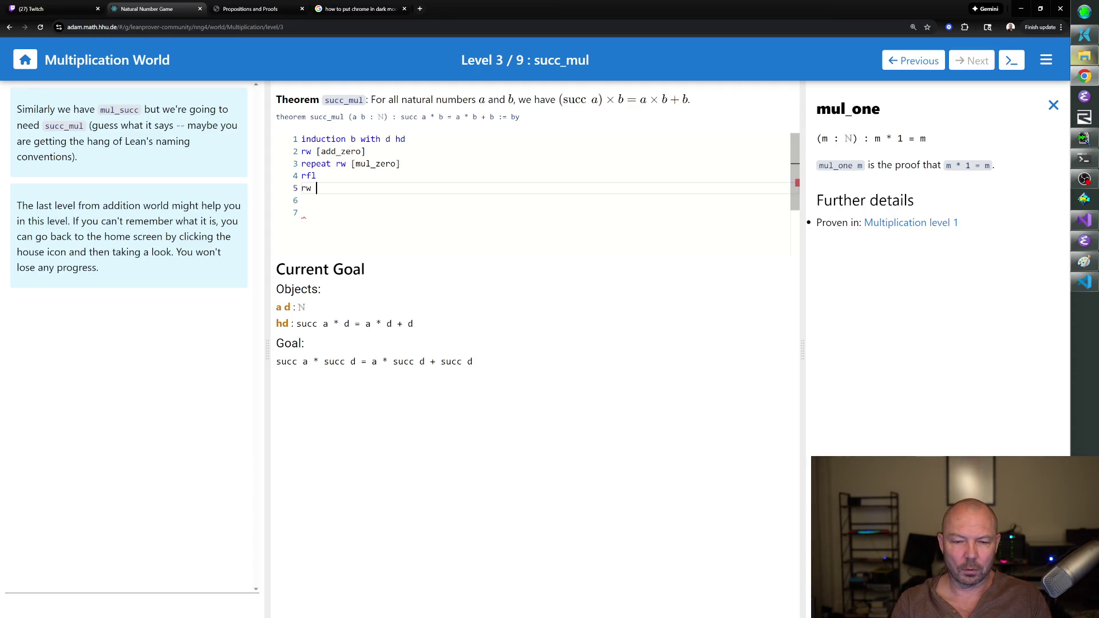
Type nth_rewrite 2 [succ_eq on line 5, leaving the lemma name unfinished.
text(nth_rewrite 2 [)
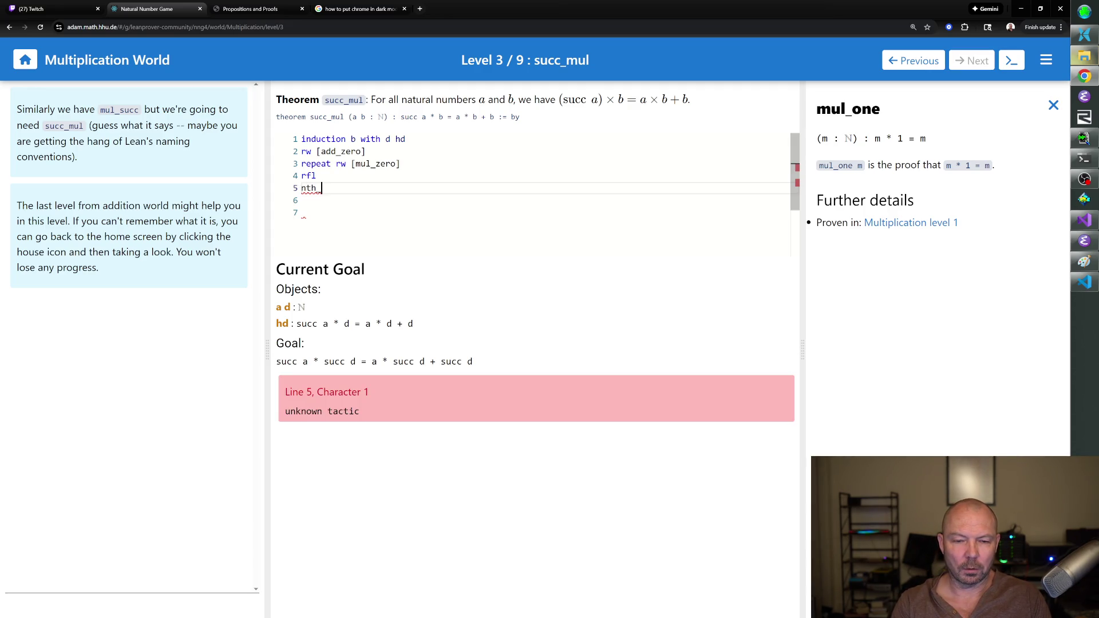
text(succ)
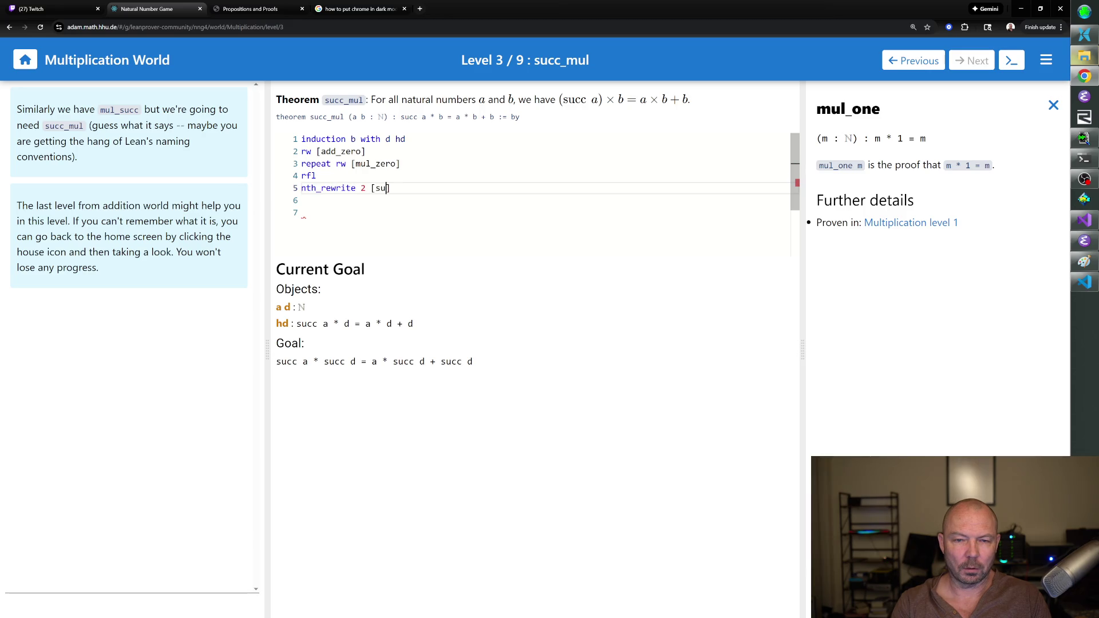
text(_eq)
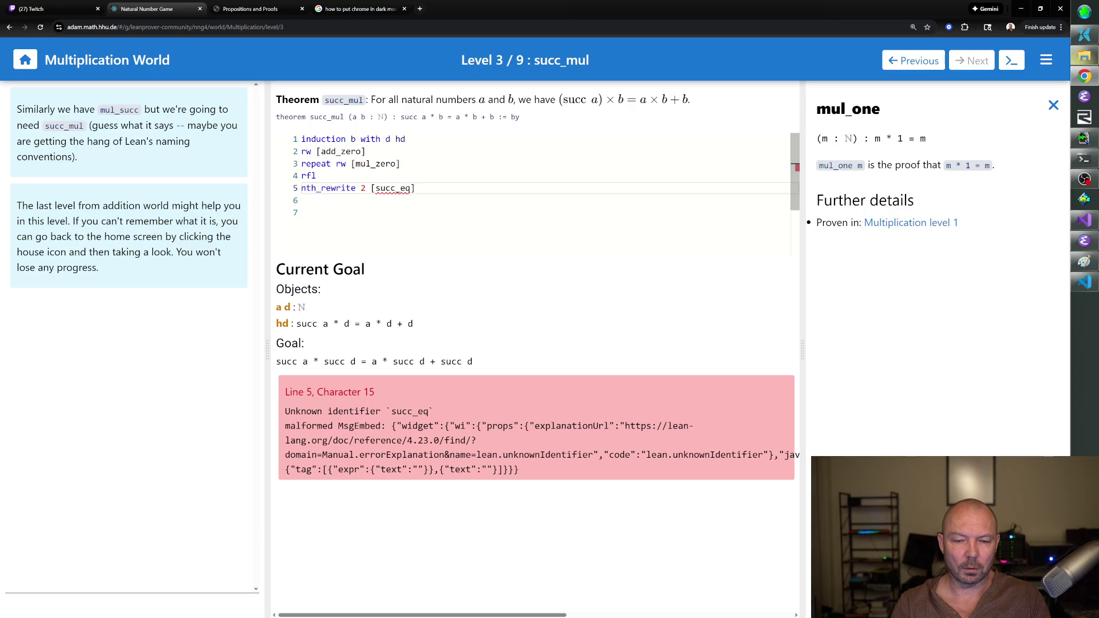
Look up succ_eq_add_one and complete line 5 as nth_rewrite 2 [succ_eq_add_one].
click(1053, 106)
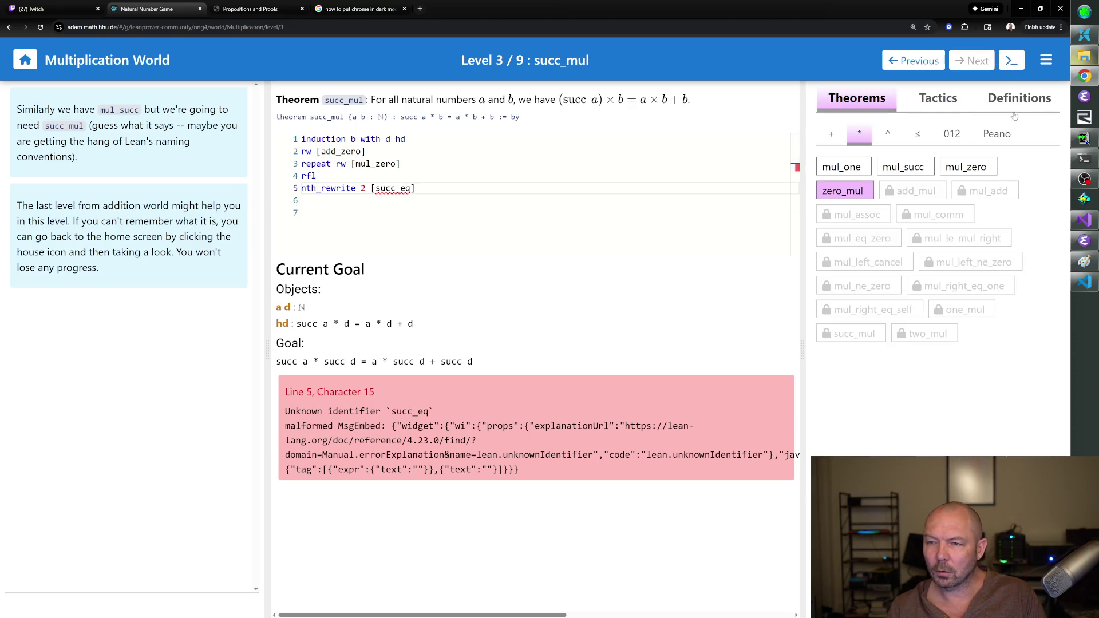
click(830, 136)
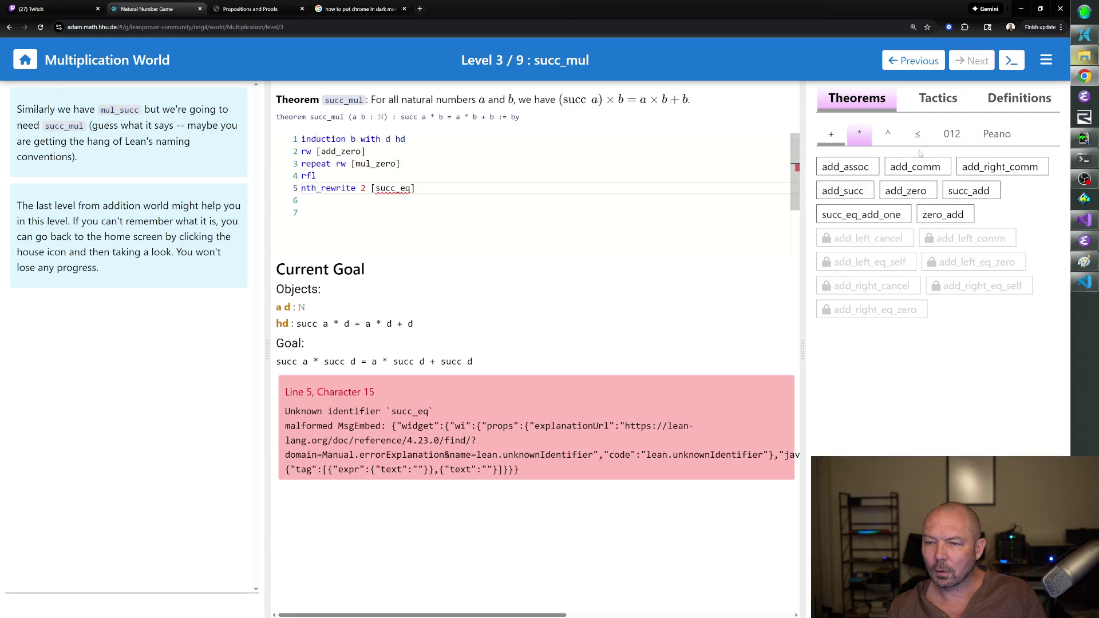
click(952, 134)
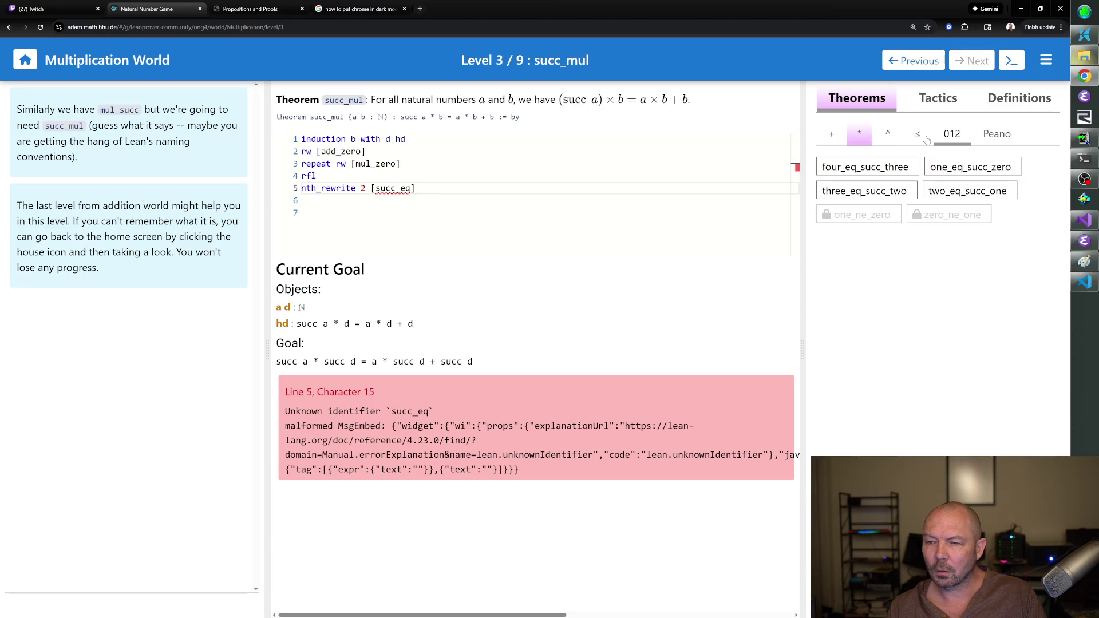
click(917, 137)
click(887, 137)
click(860, 140)
click(839, 142)
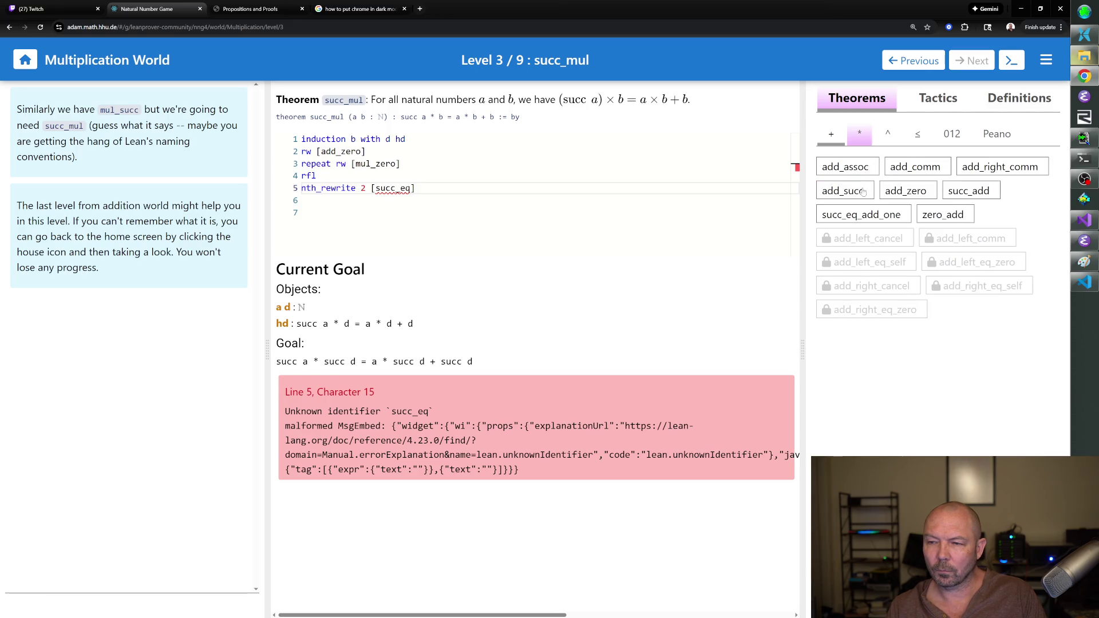
click(864, 213)
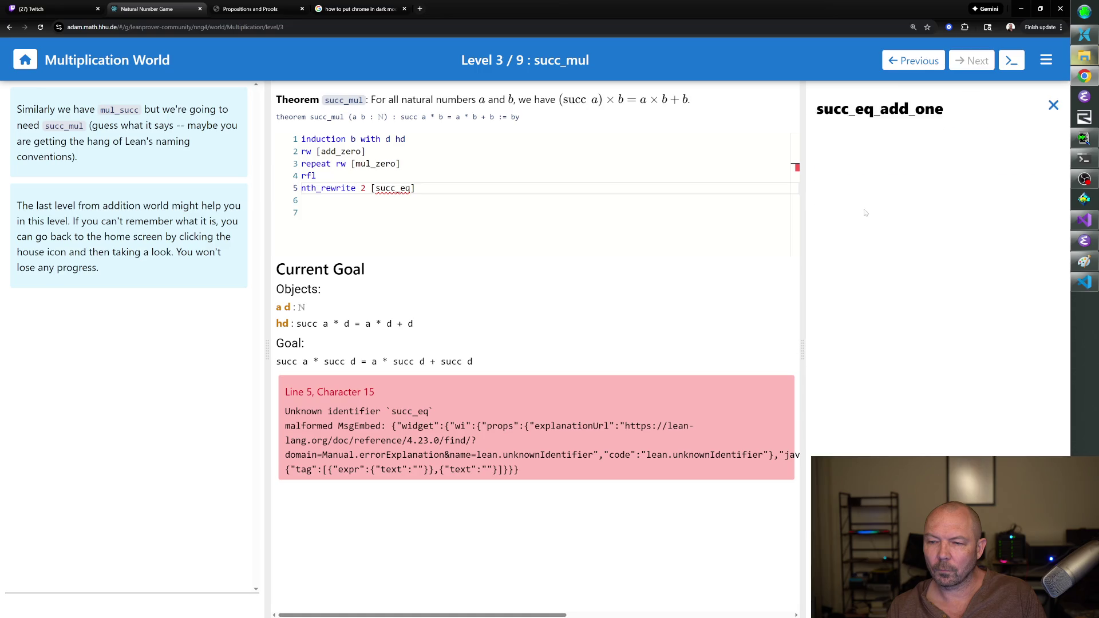
text(_a)
text(dd_)
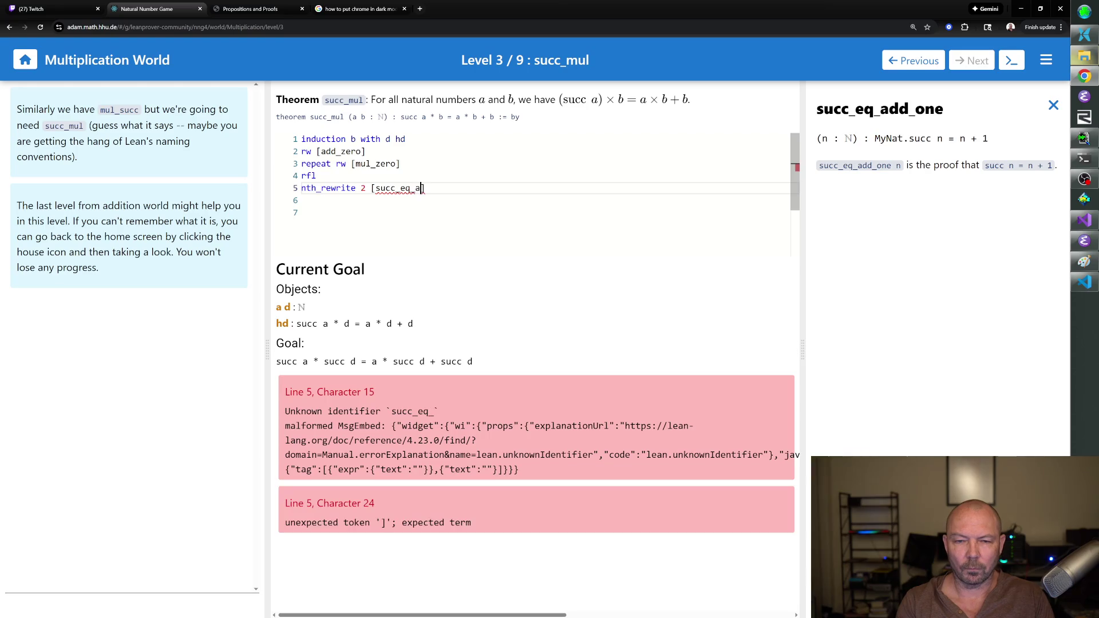
text(one)
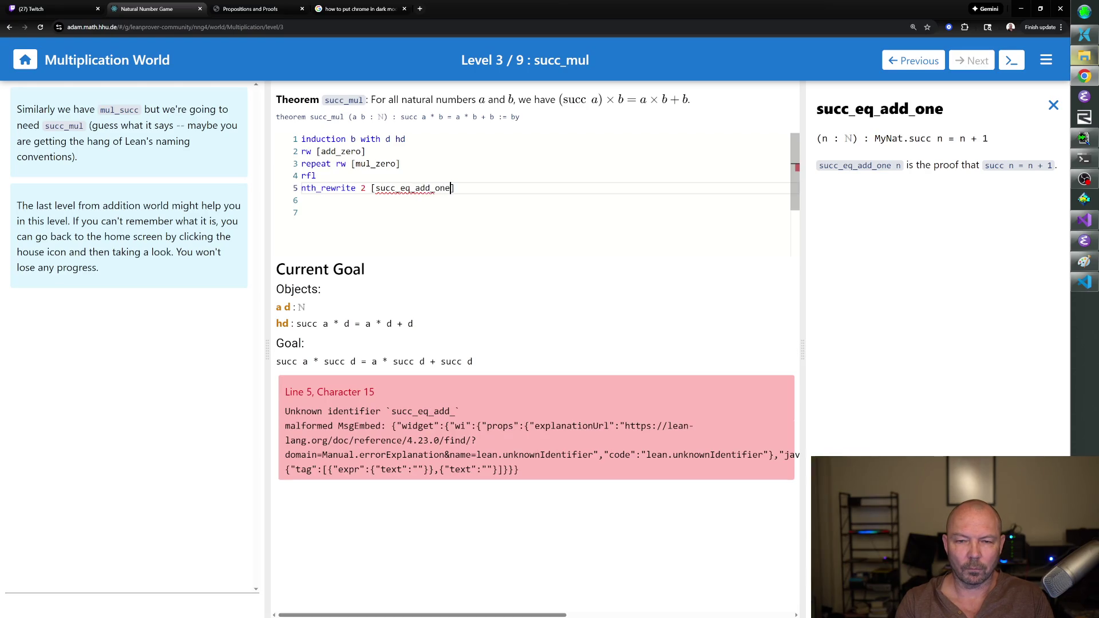
key(Down)
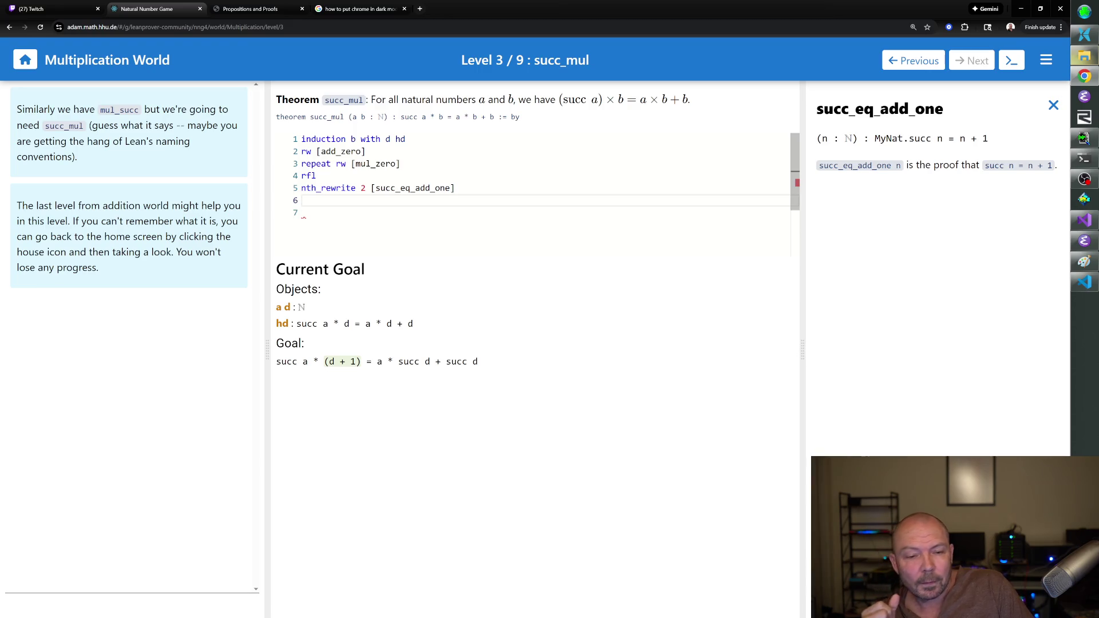
Change line 5 to nth_rewrite 1 and add nth_rewrite 1 [mul_succ] on line 6.
click(1052, 105)
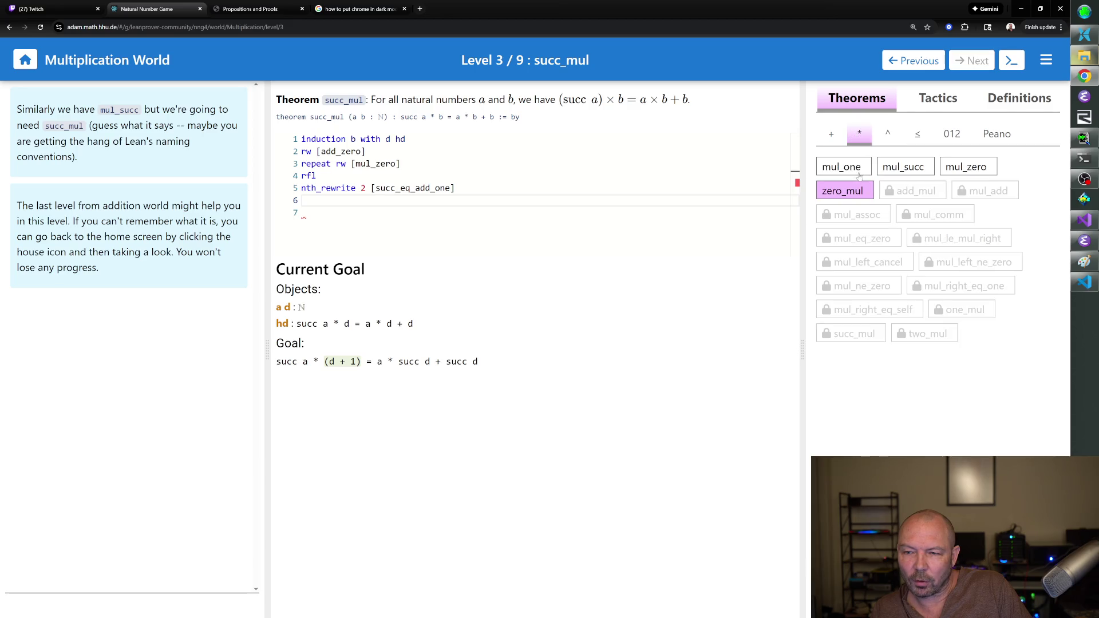
click(904, 171)
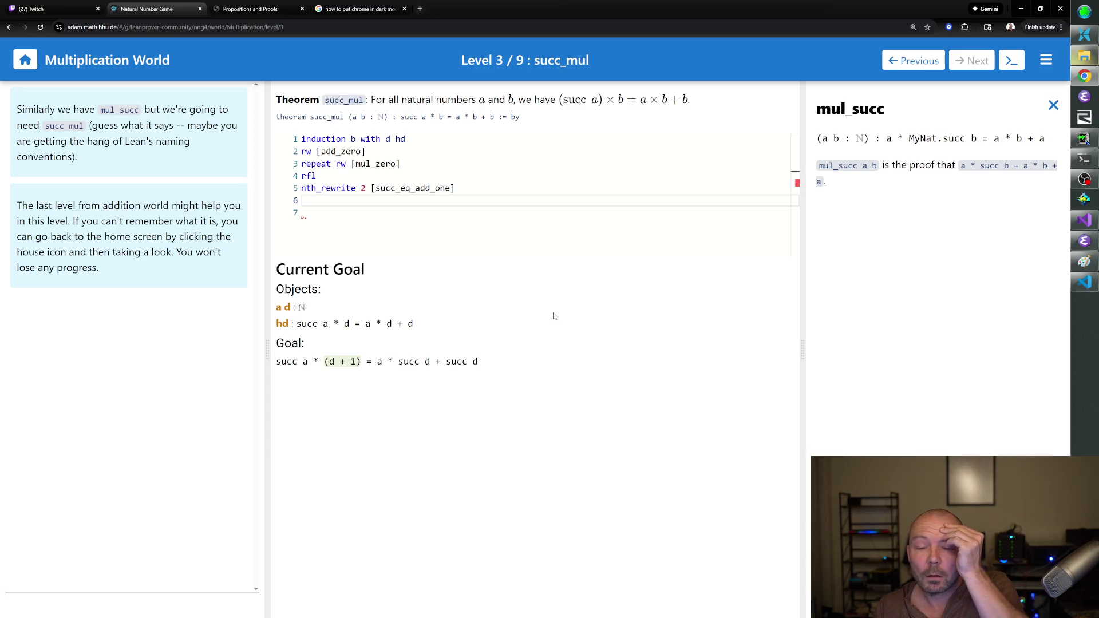
click(365, 188)
key(BackSpace)
text(1)
key(Down)
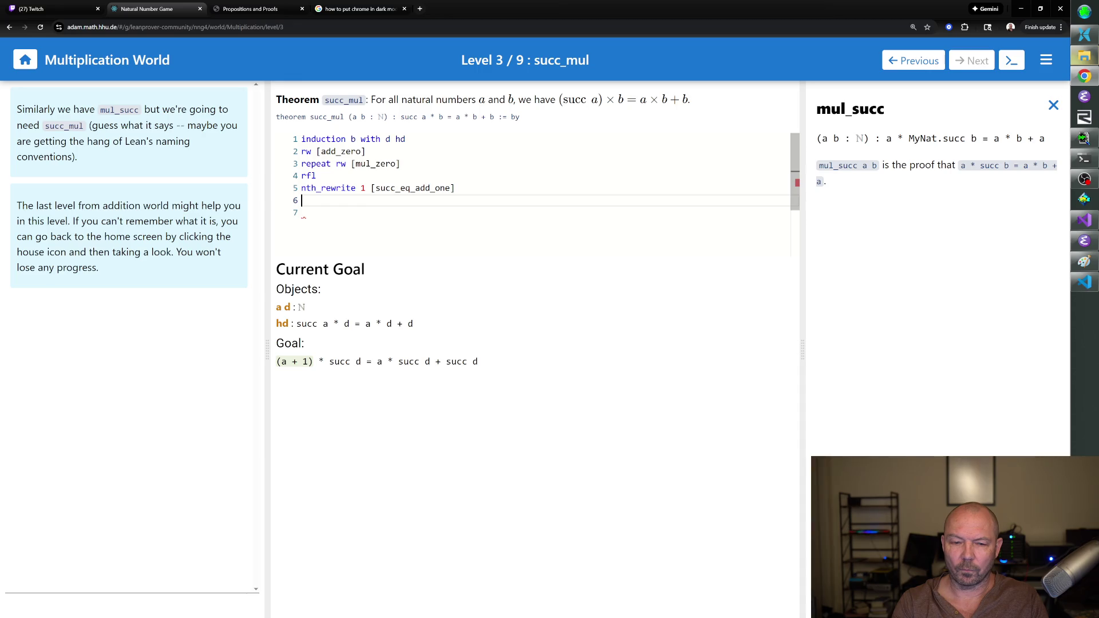
text(nth_)
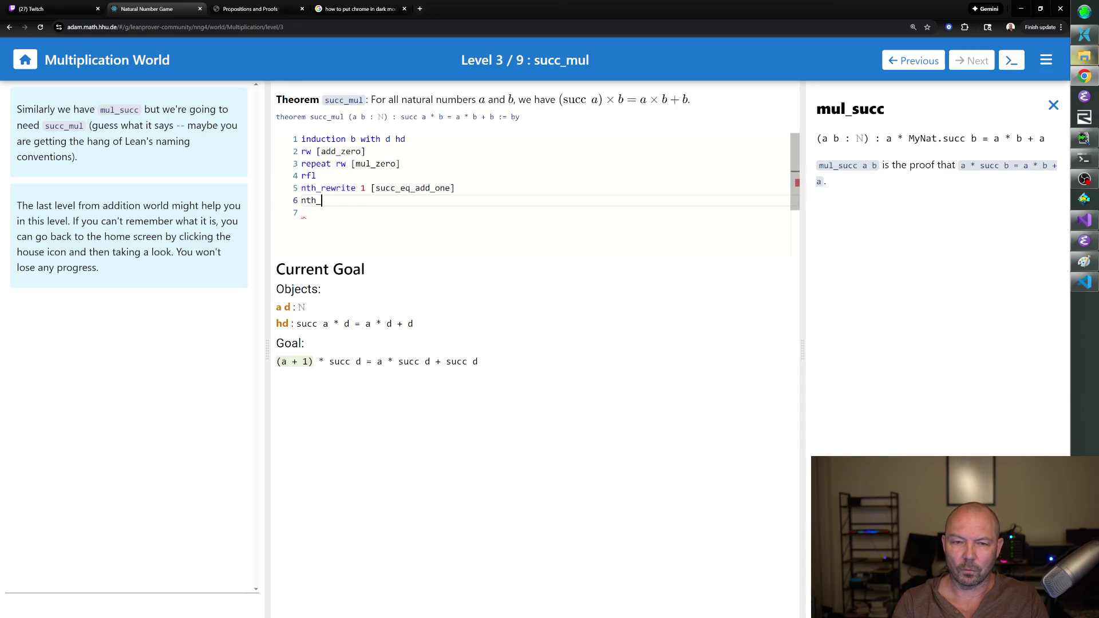
text(rewrite 1 [mul_succ)
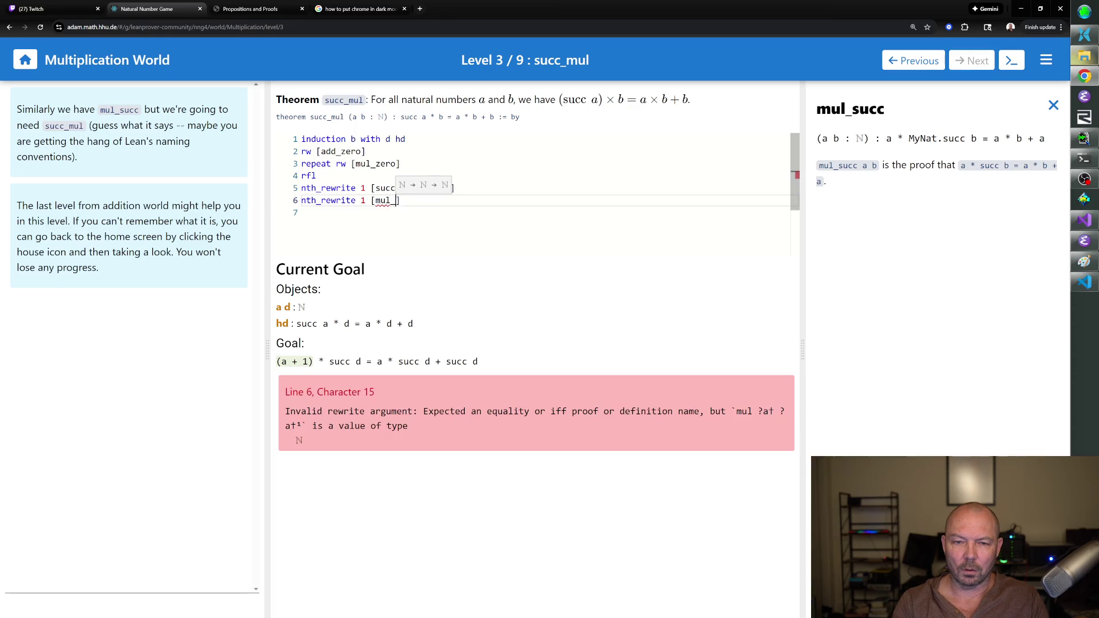
text(])
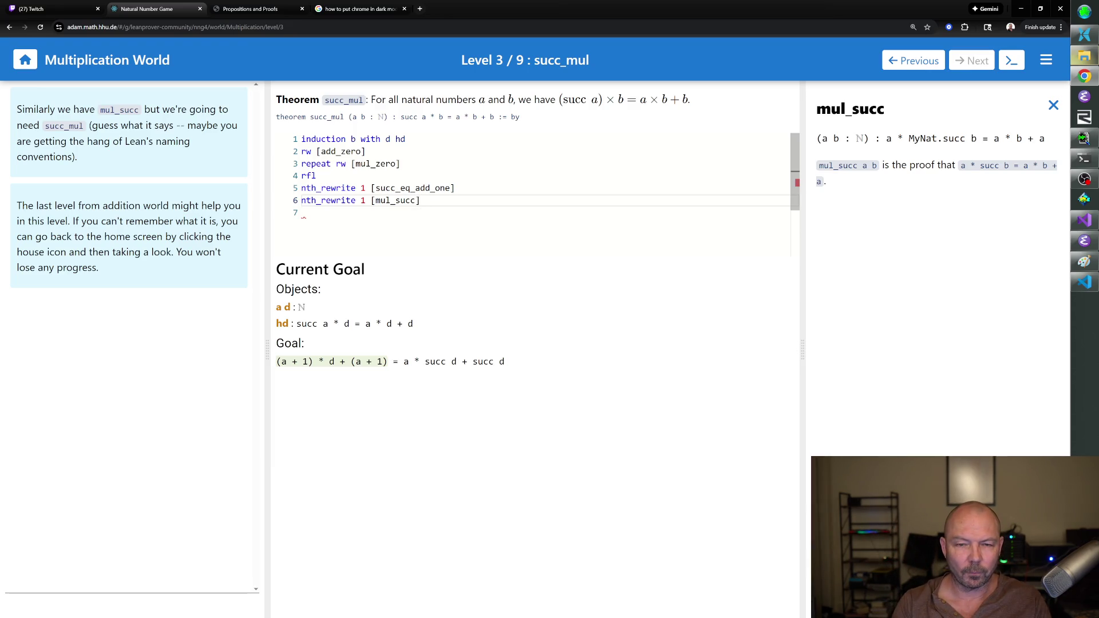
Add repeat rewrite [succ_eq_add_one] on line 7, making the right side a * (d + 1) + (d + 1).
key(Return)
text(ree)
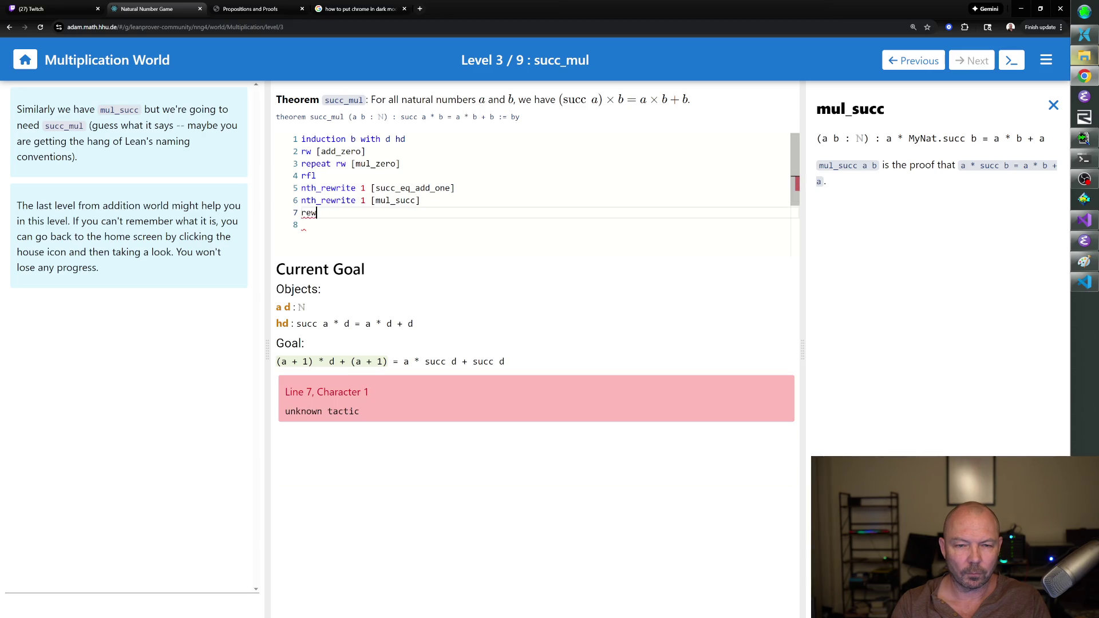
key(BackSpace)
text(pe)
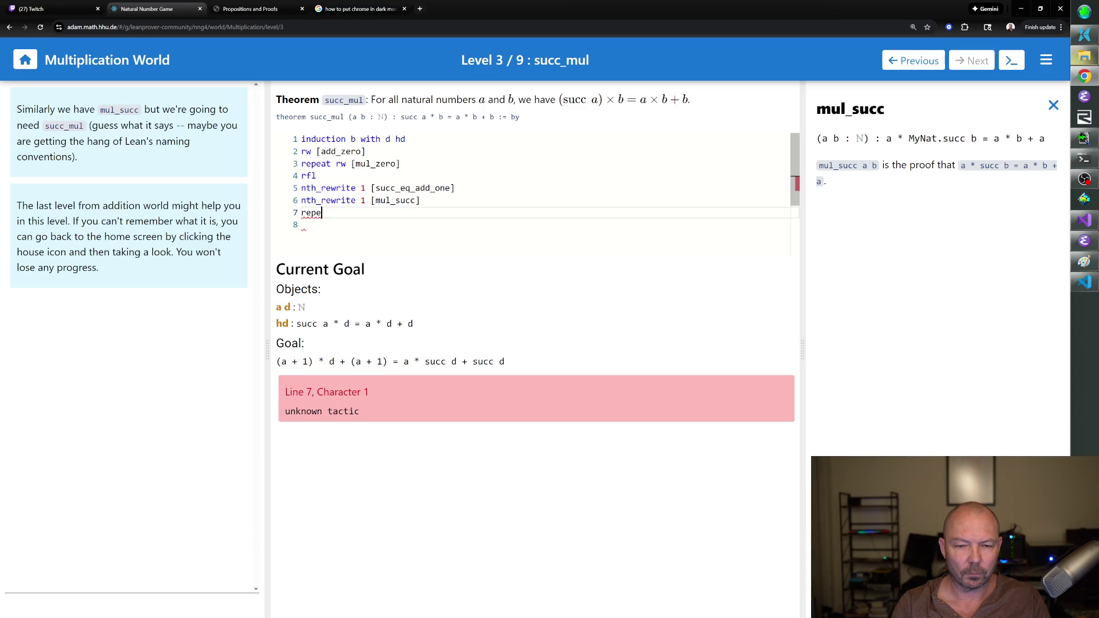
text(at rewrite [)
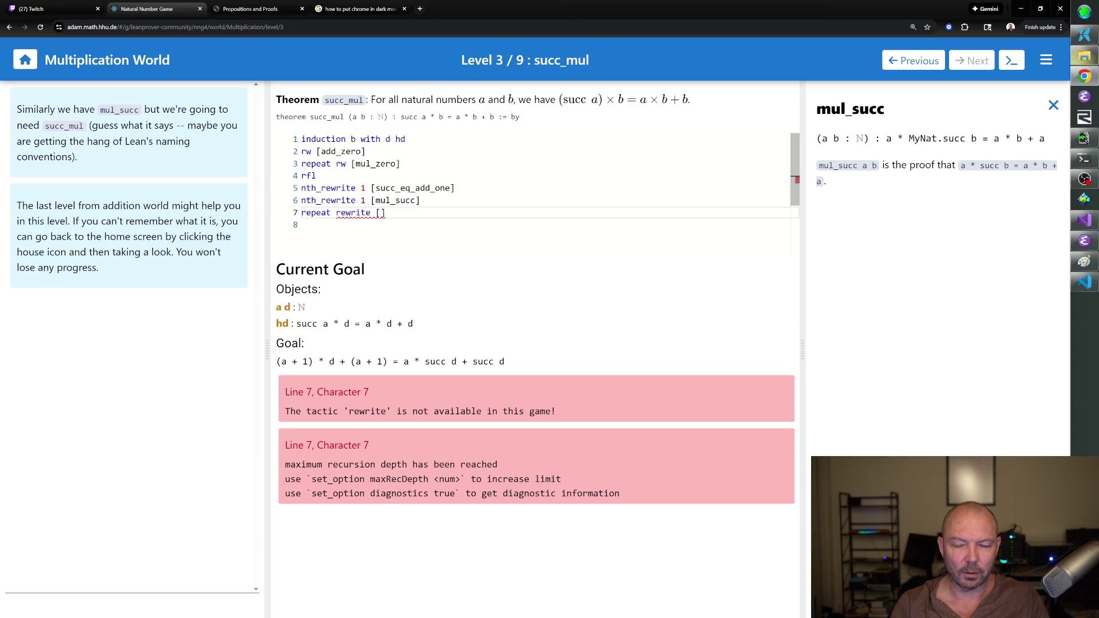
text(succ_eq_)
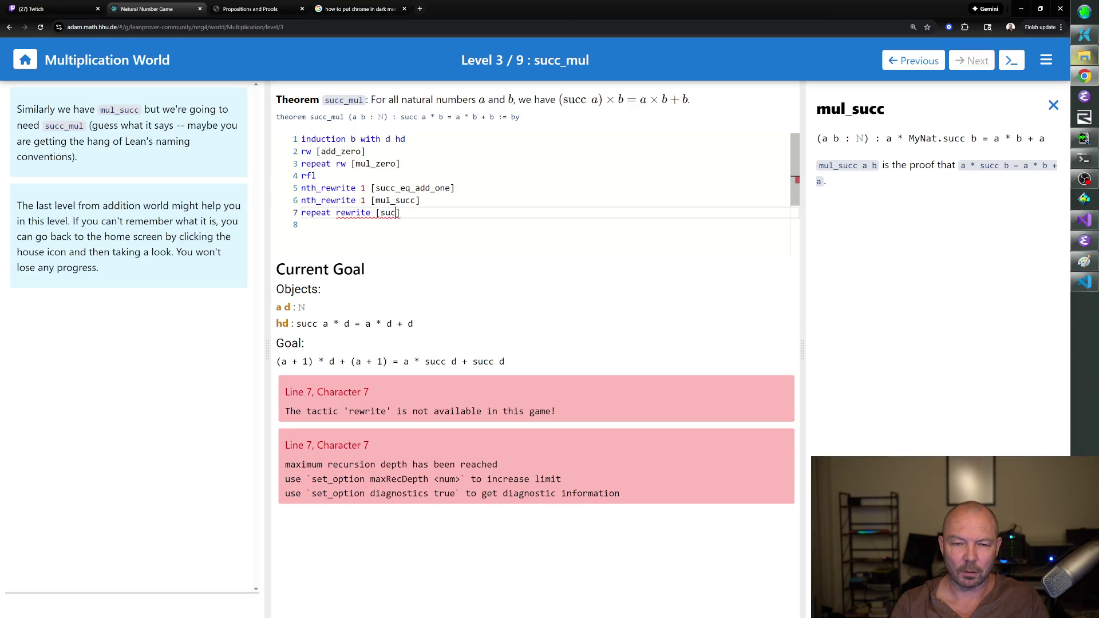
text(add_one)
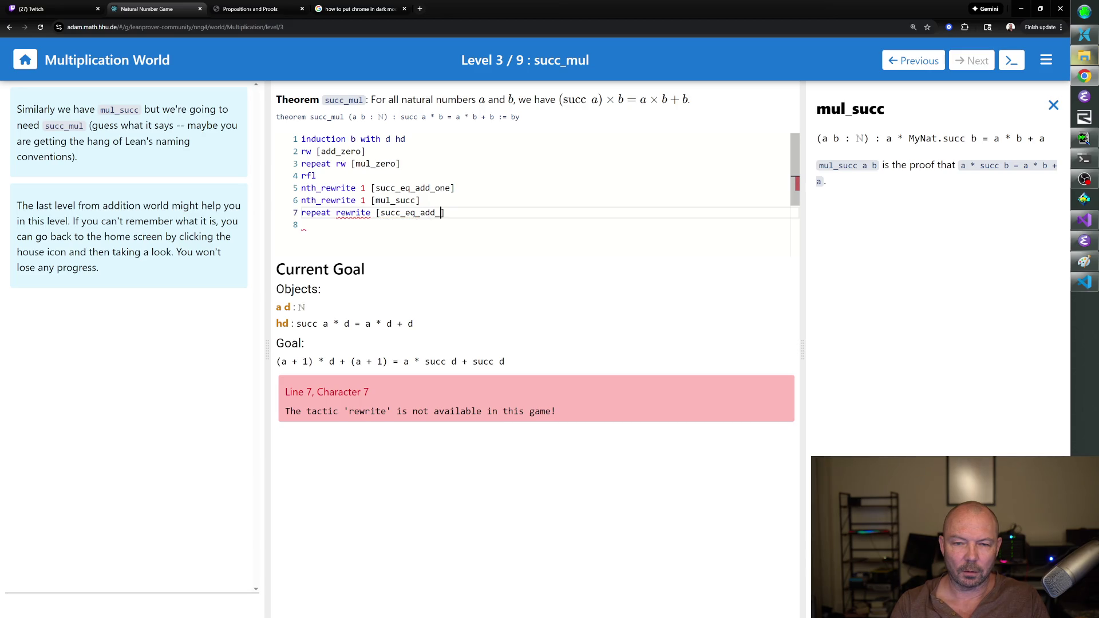
text(])
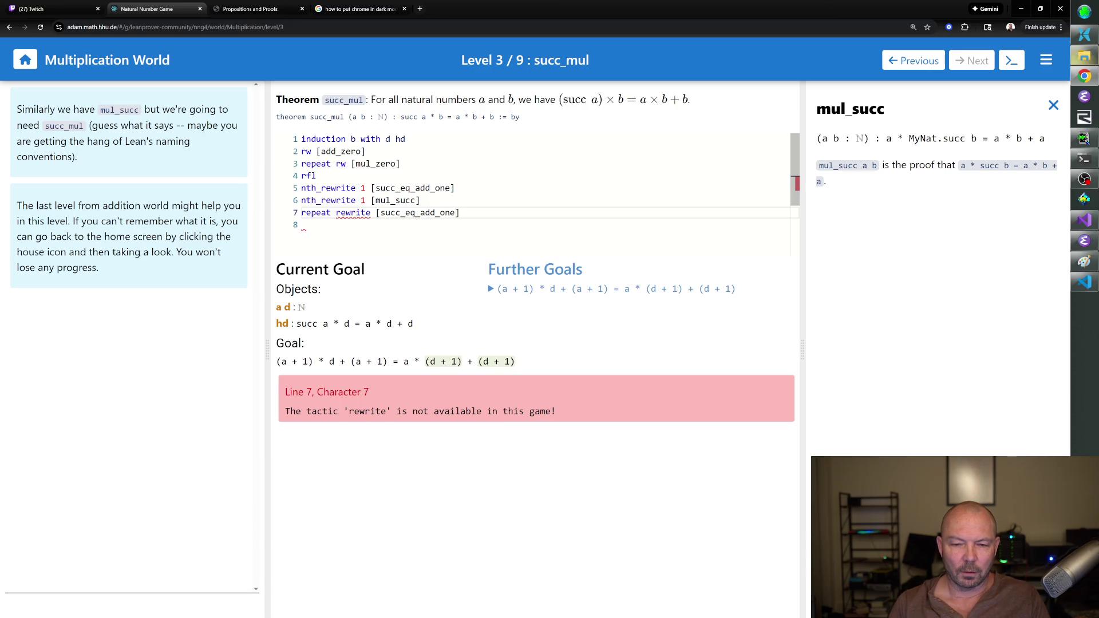
key(Return)
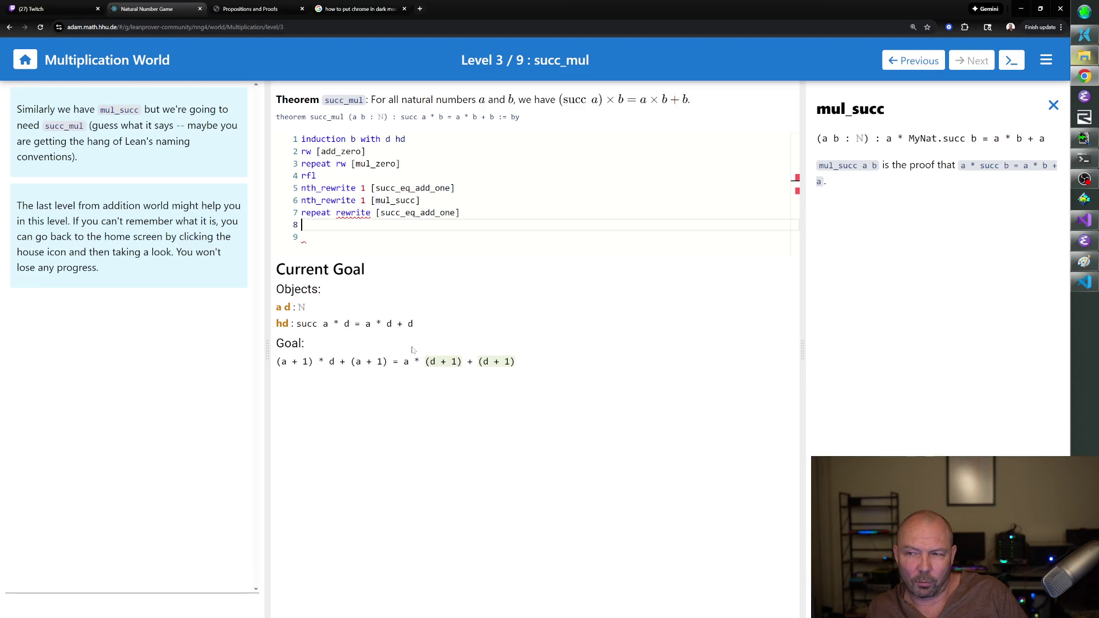
mouse_move(311, 324)
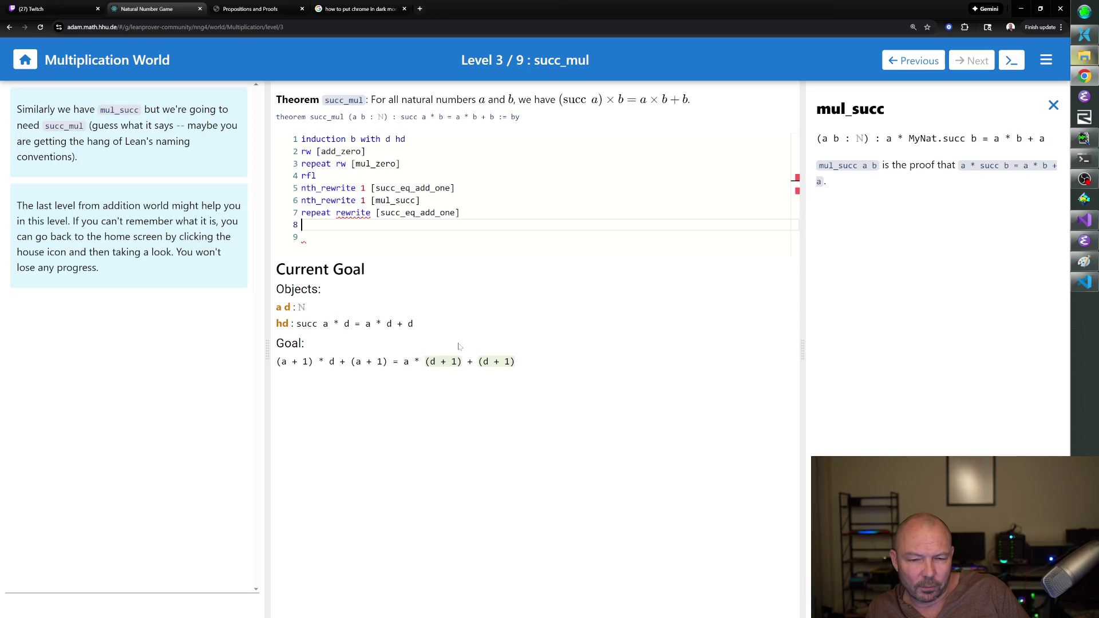
click(1052, 106)
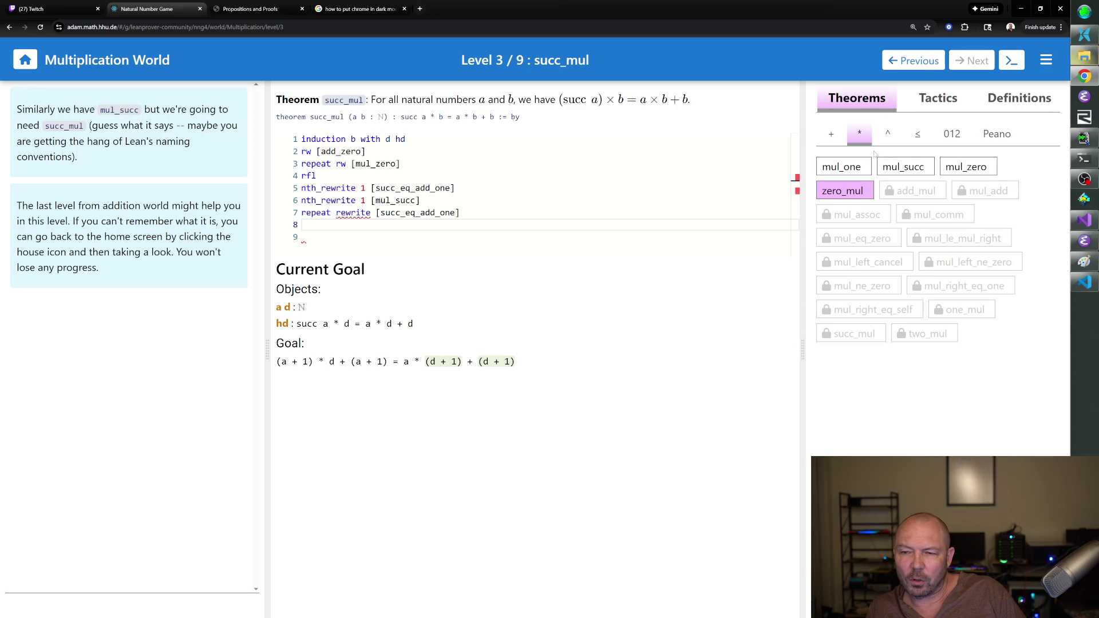
Check mul_one, then delete the repeat rewrite [succ_eq_add_one] line.
click(852, 167)
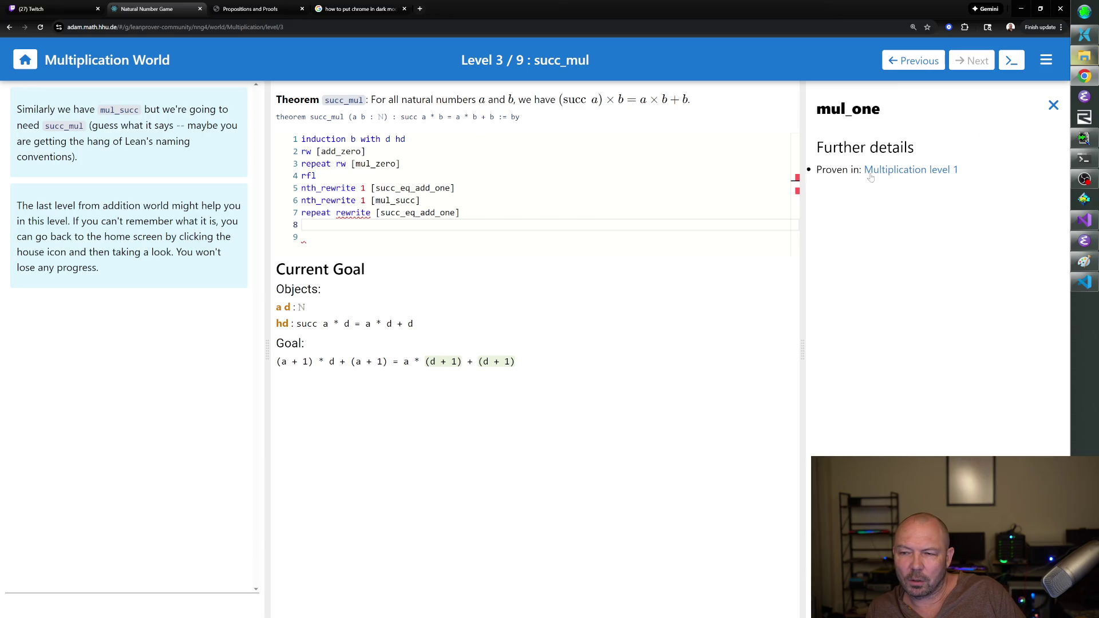
click(1053, 104)
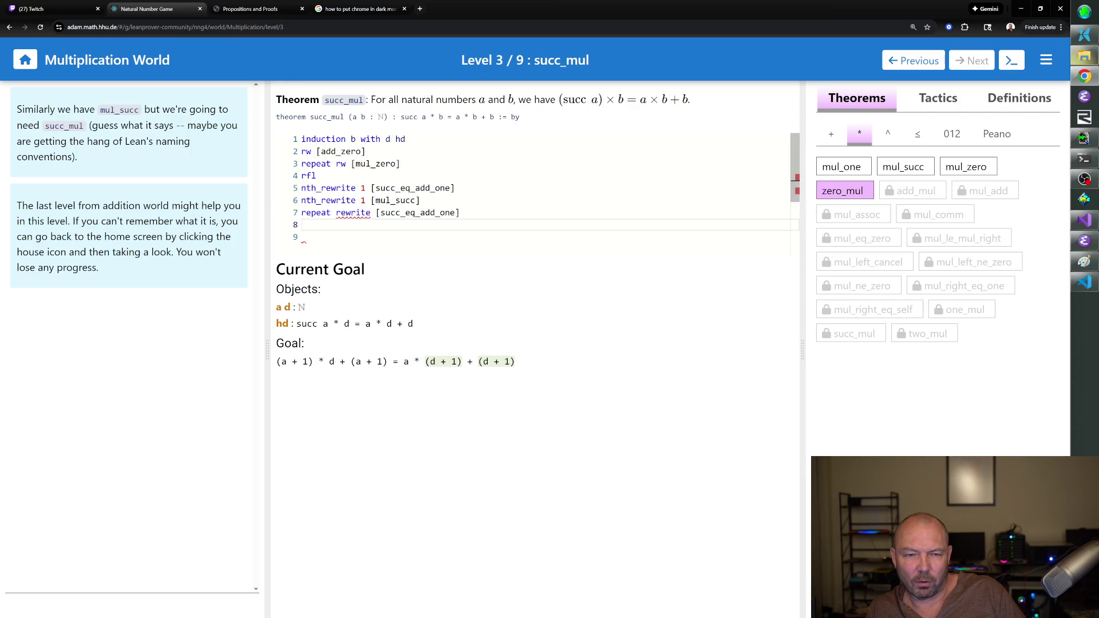
key(shift+Up)
key(BackSpace)
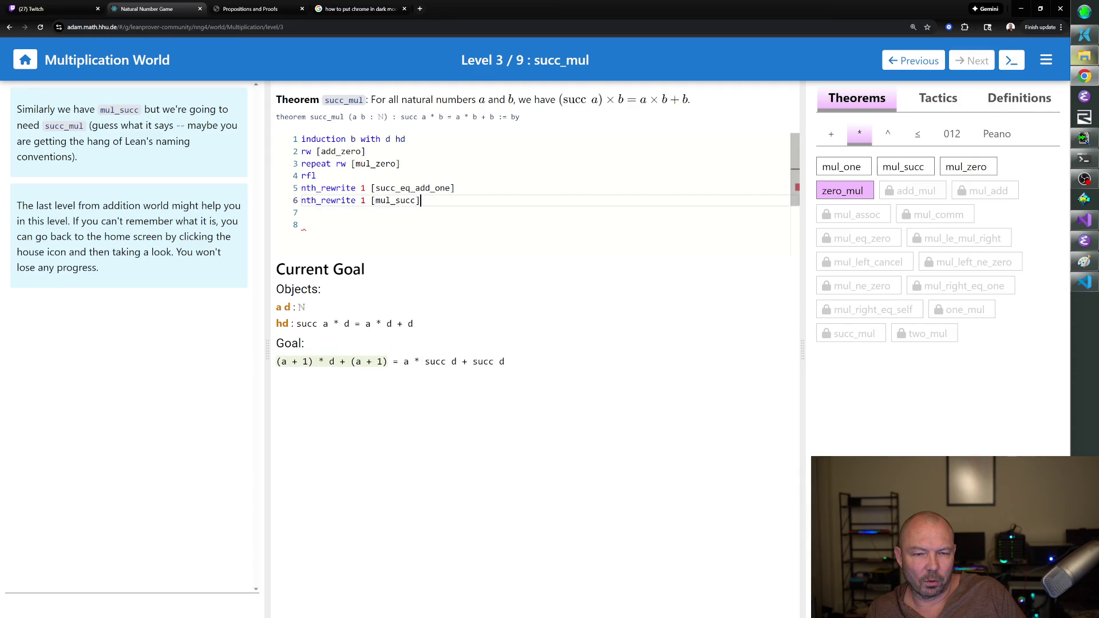
Delete the nth_rewrite 1 [succ_eq_add_one] line too, keeping only nth_rewrite 1 [mul_succ].
key(Up)
key(shift+Up)
key(BackSpace)
key(ctrl+shift+i)
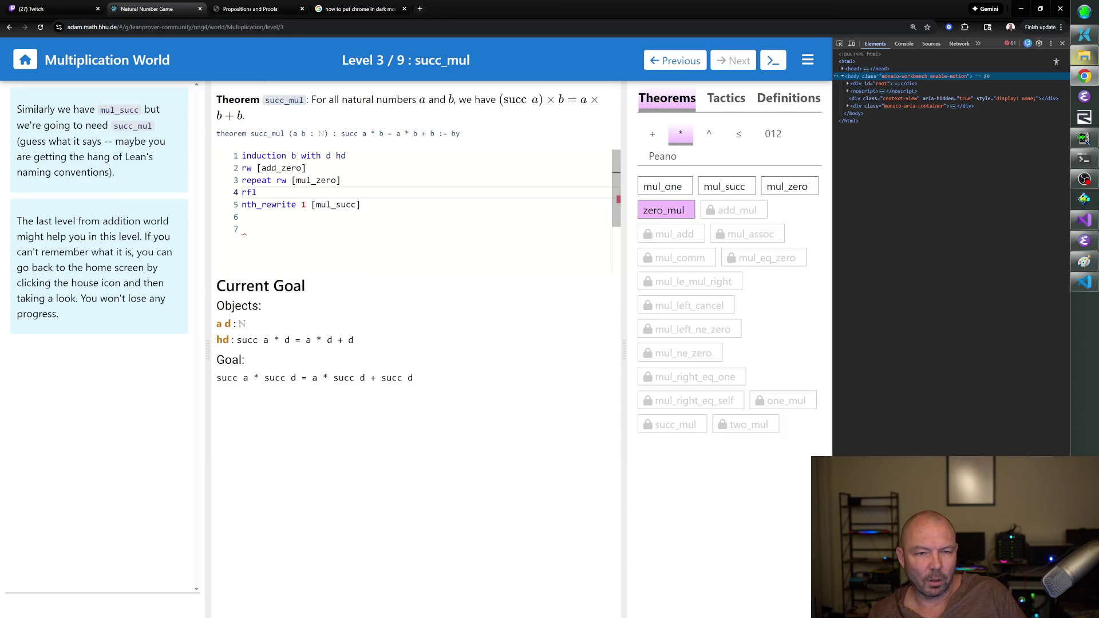
key(ctrl+shift+i)
click(309, 200)
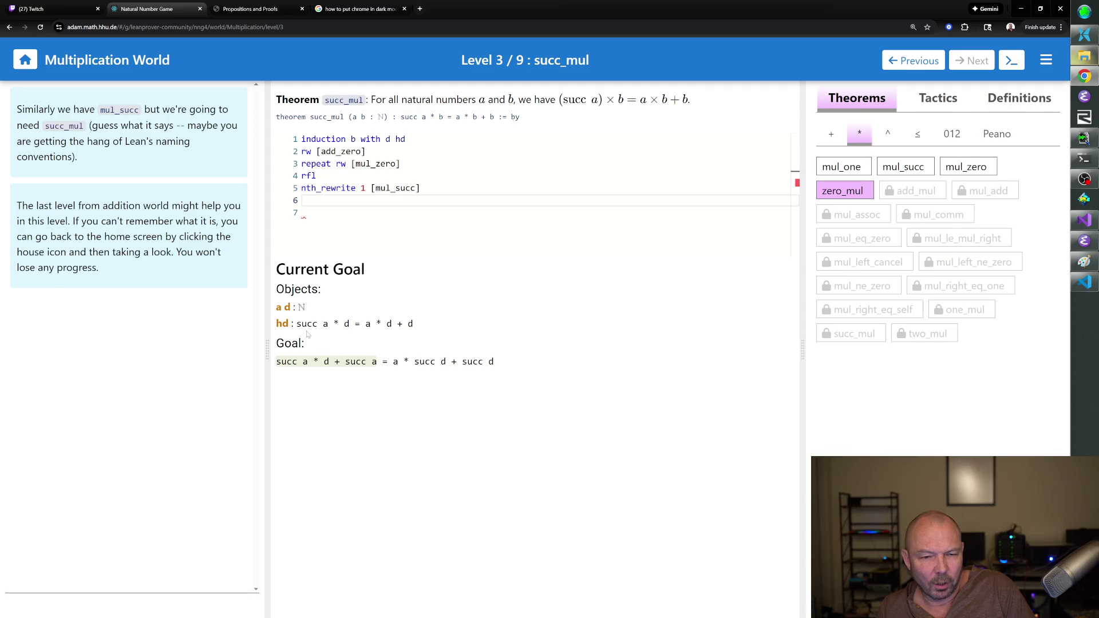
mouse_move(316, 361)
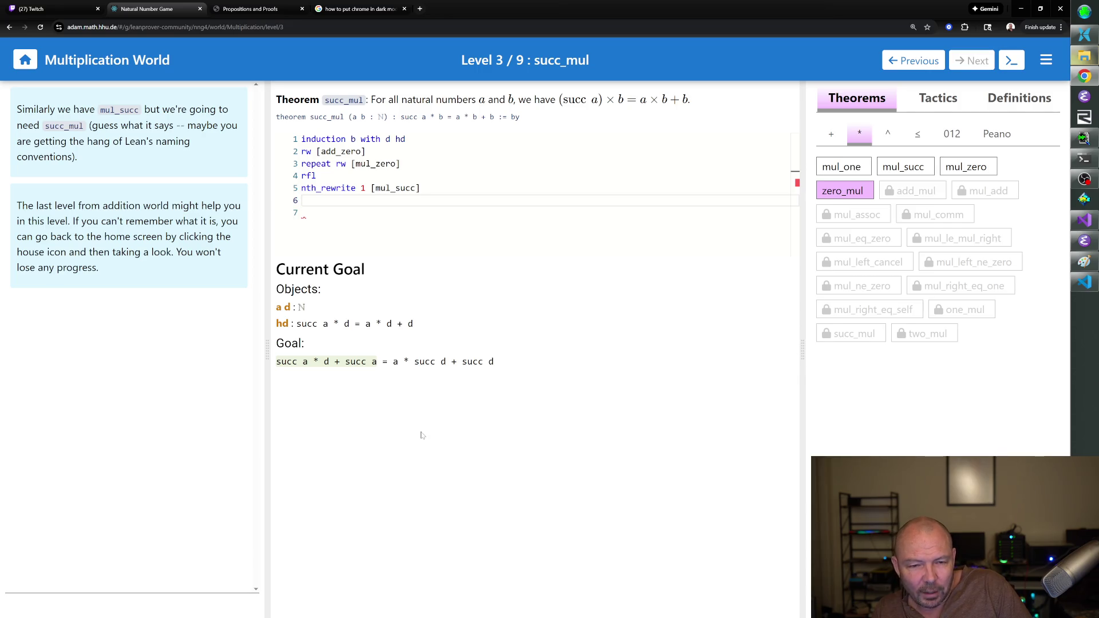
mouse_move(337, 328)
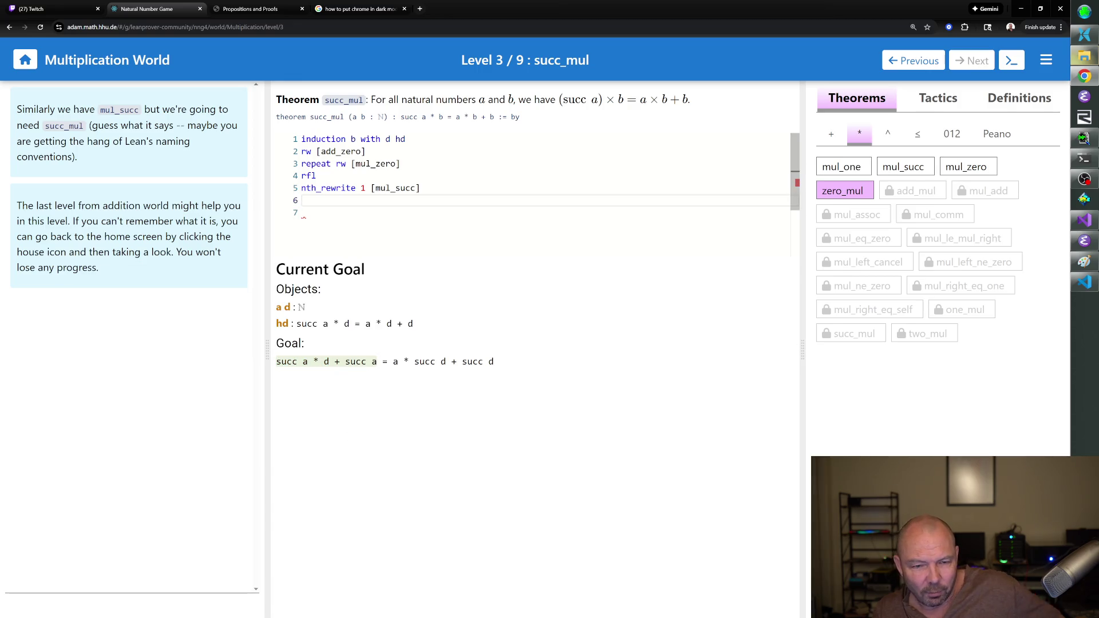
text(rw [hd])
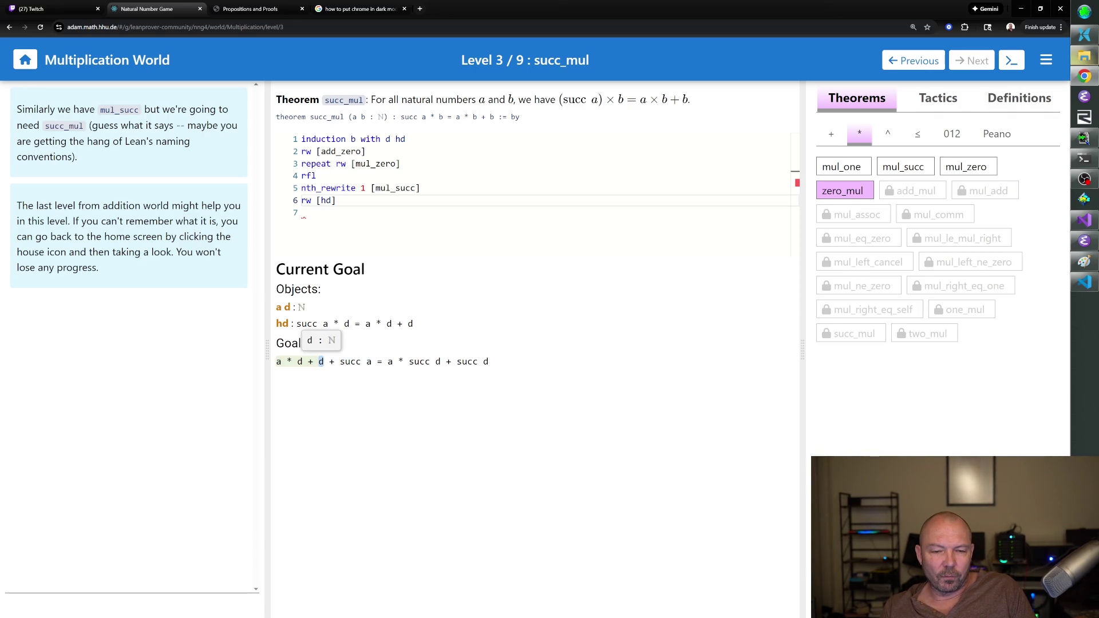
View the unsolved goal on line 7: a * d + d + succ a = a * succ d + succ d.
mouse_move(311, 362)
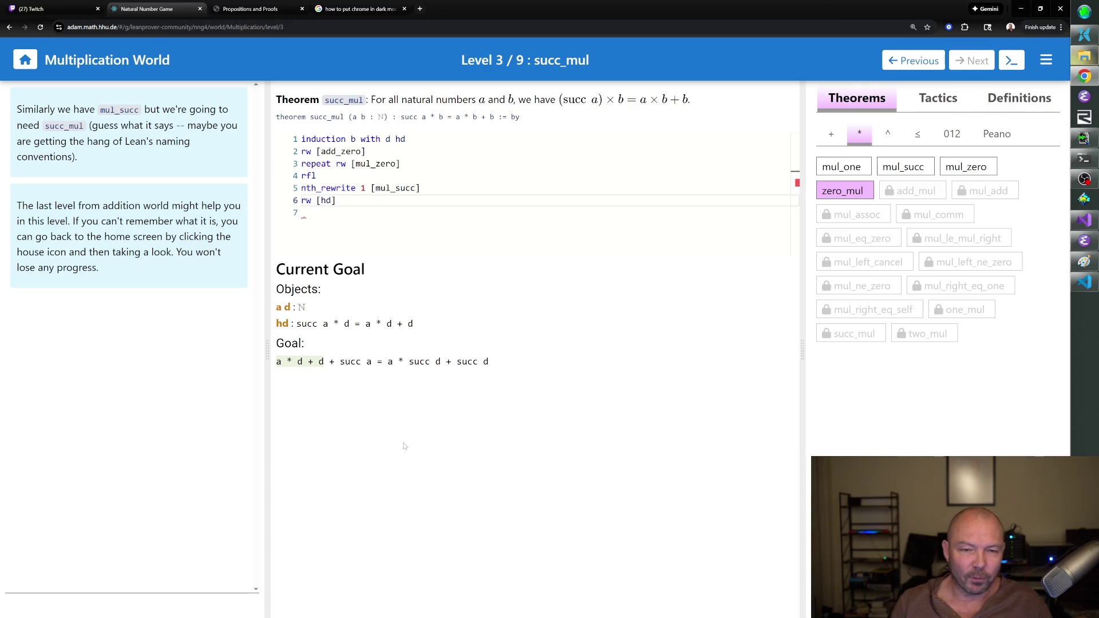
click(303, 212)
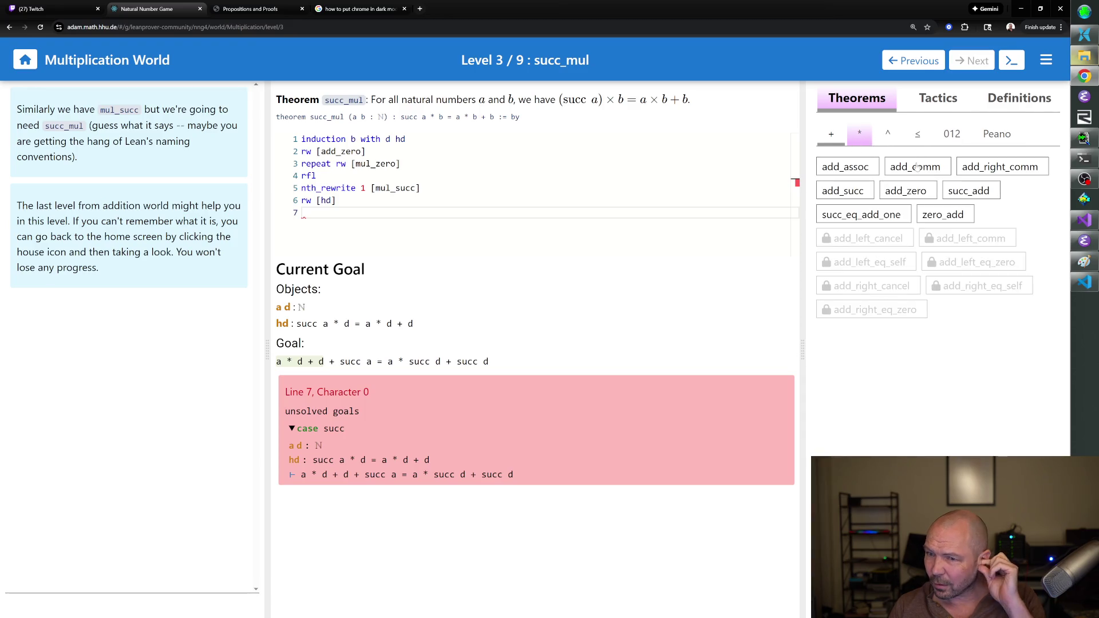
Read add_comm, then add_assoc (a + b + c = a + (b + c)), and return to line 6.
click(914, 167)
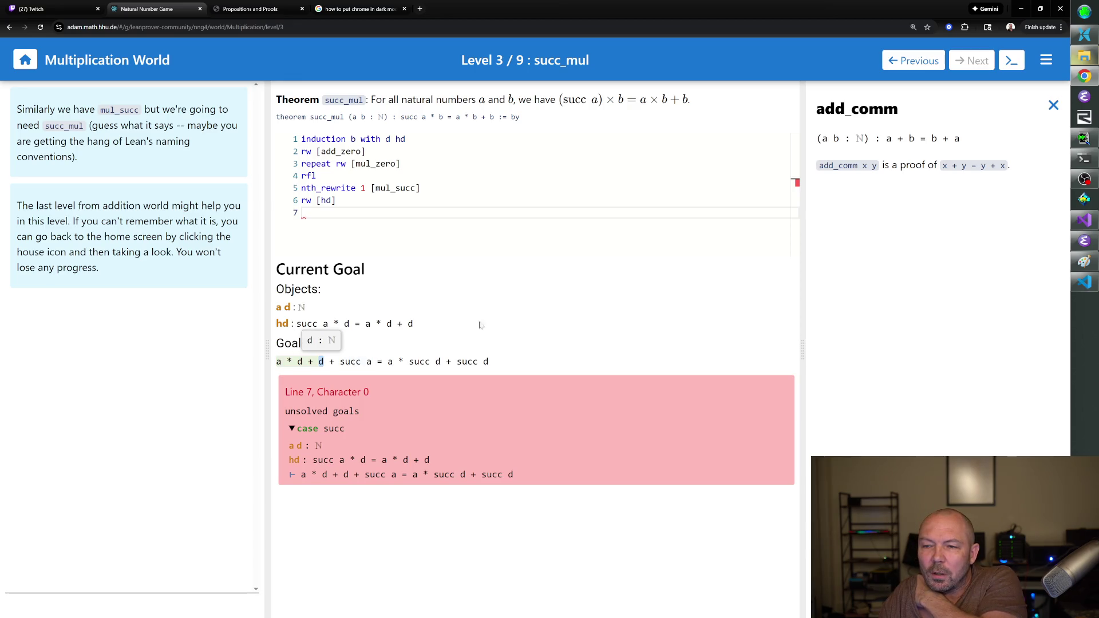
click(1053, 105)
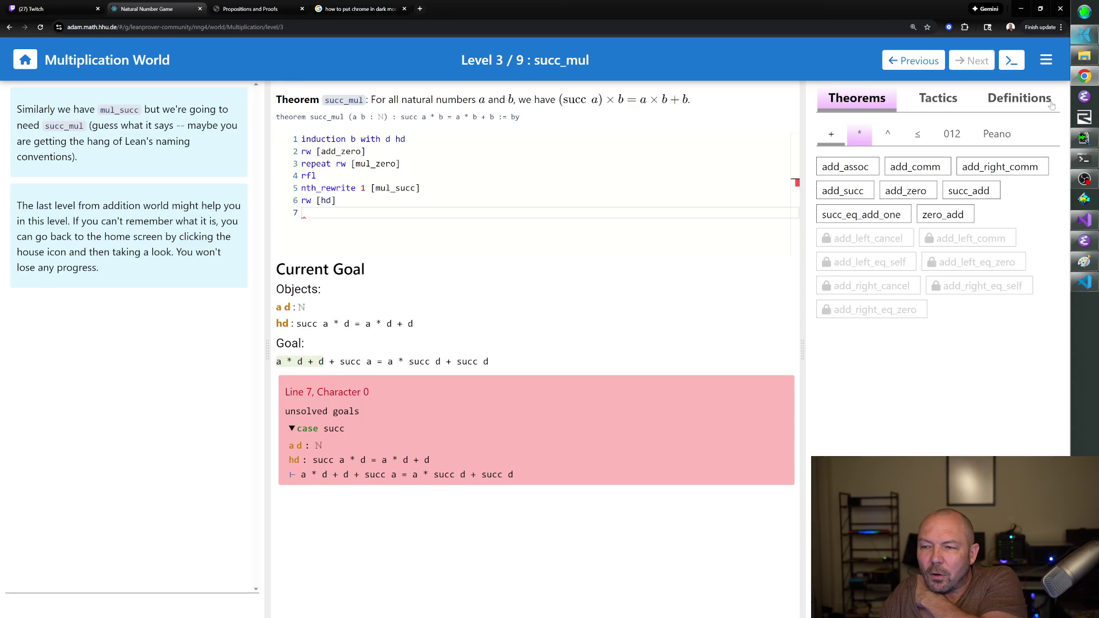
click(868, 169)
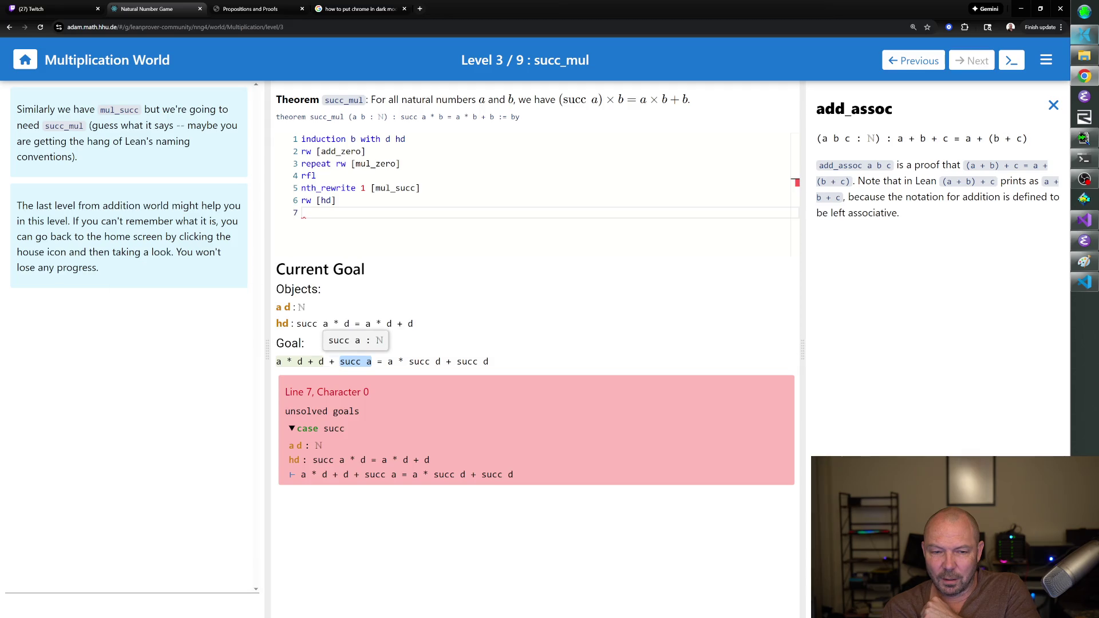
click(336, 200)
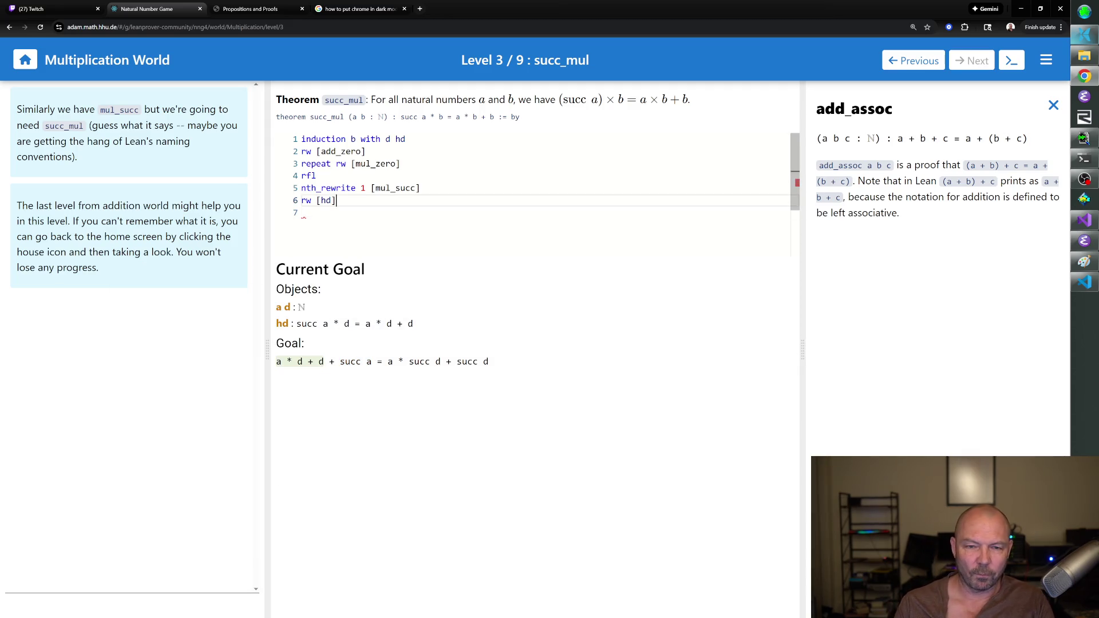
Enter rw [add_assoc] on line 7, replacing the nth_rewrite attempt, and begin line 8.
key(Down)
text(nth_rewrite 2 [add_assoc)
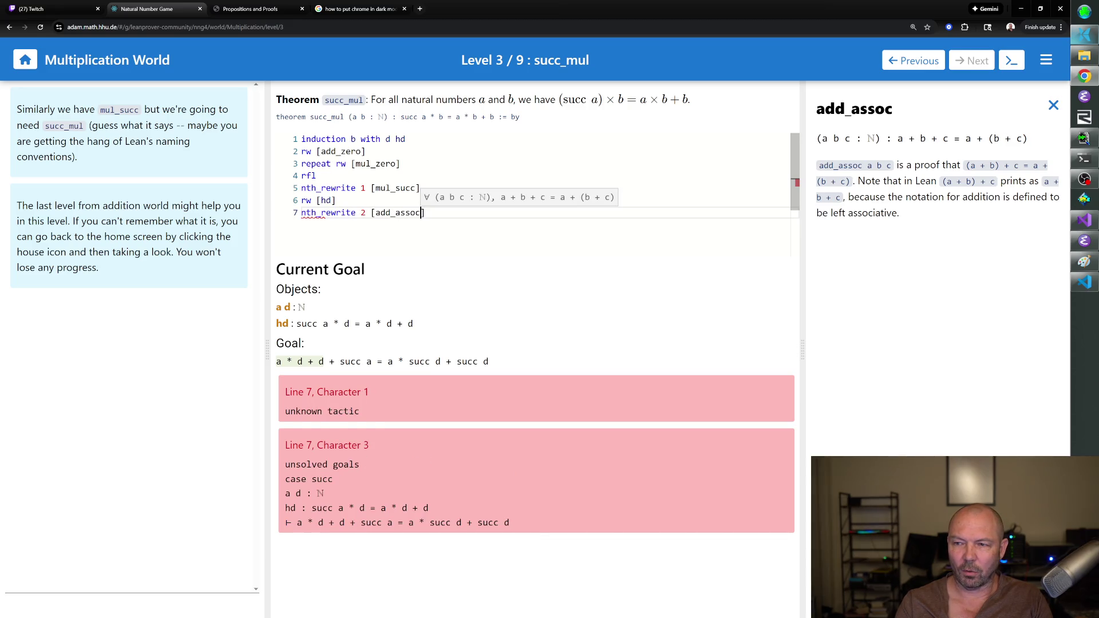
text(])
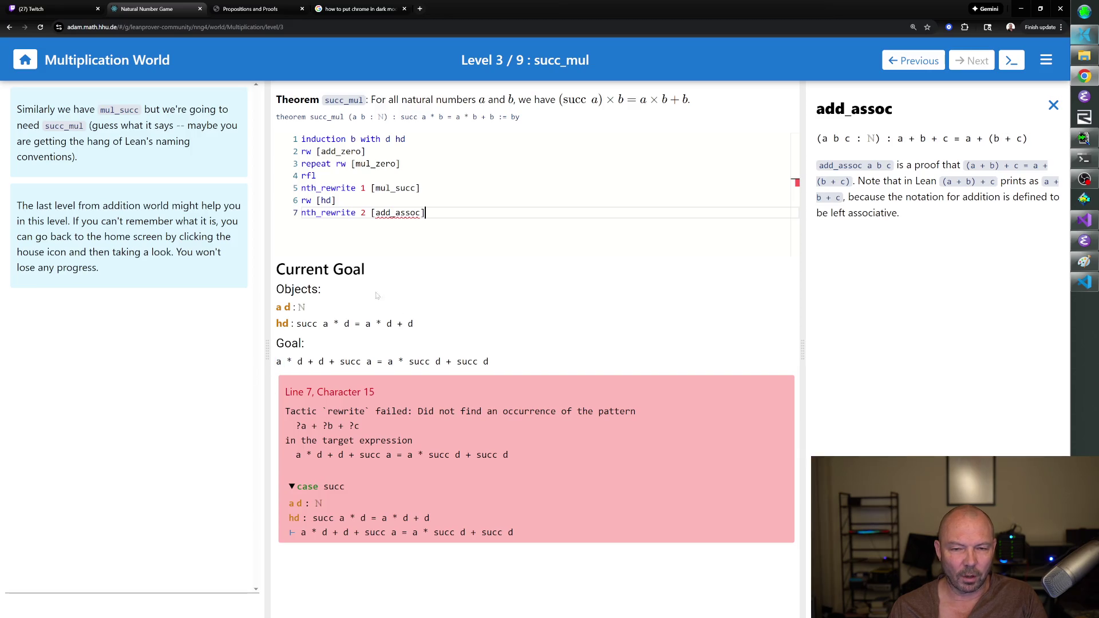
key(BackSpace)
text(1)
click(424, 212)
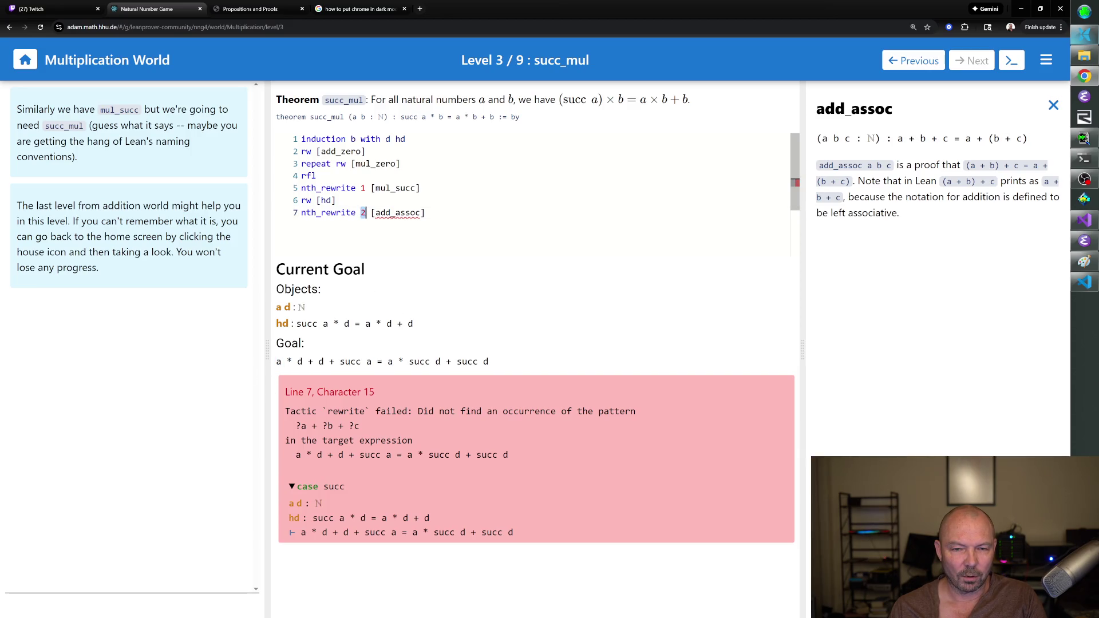
text(1)
click(366, 213)
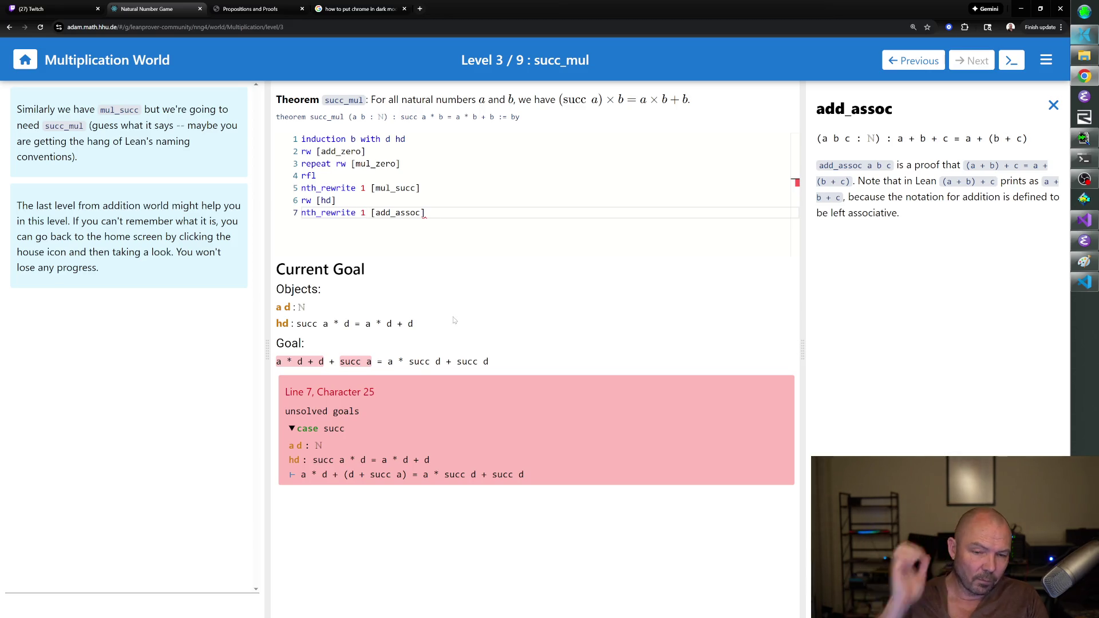
mouse_move(331, 361)
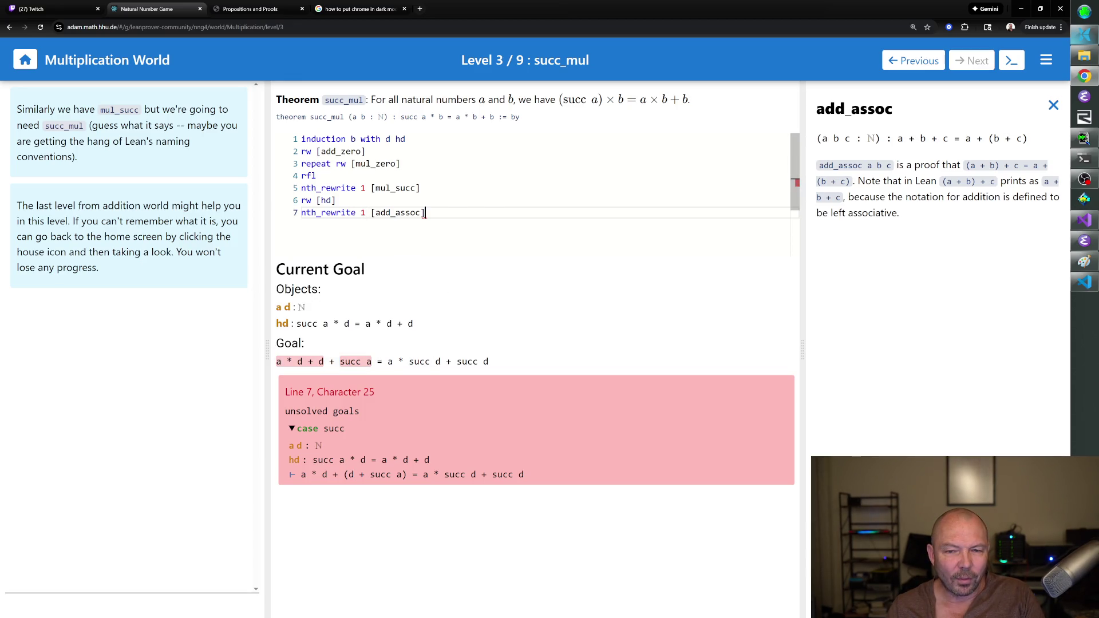
drag(366, 212, 301, 213)
text(rw)
click(371, 213)
key(Return)
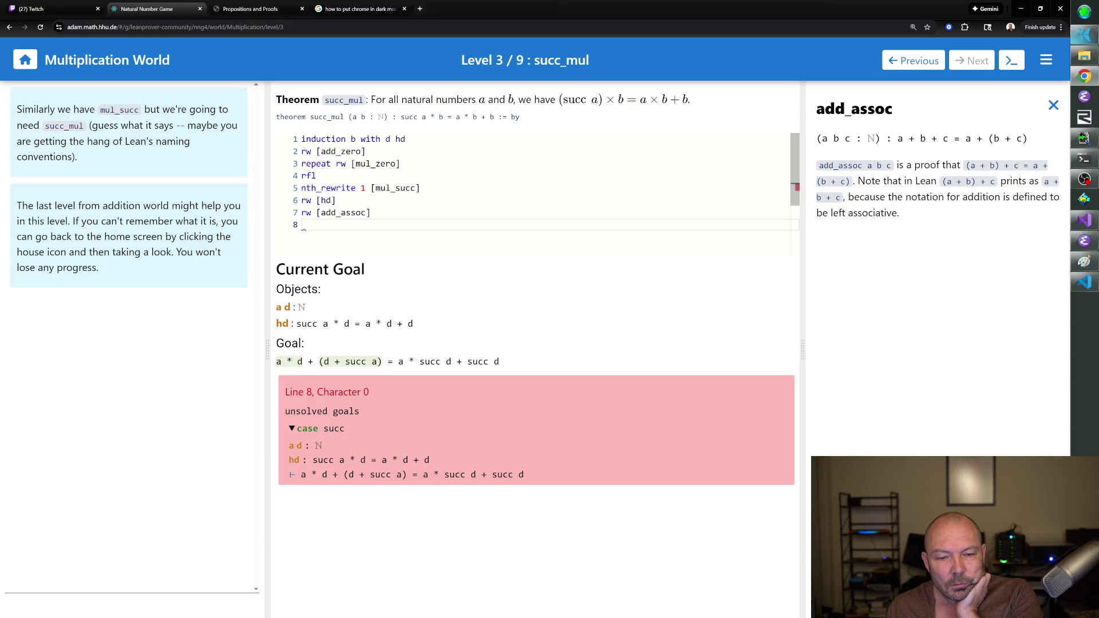
click(1053, 104)
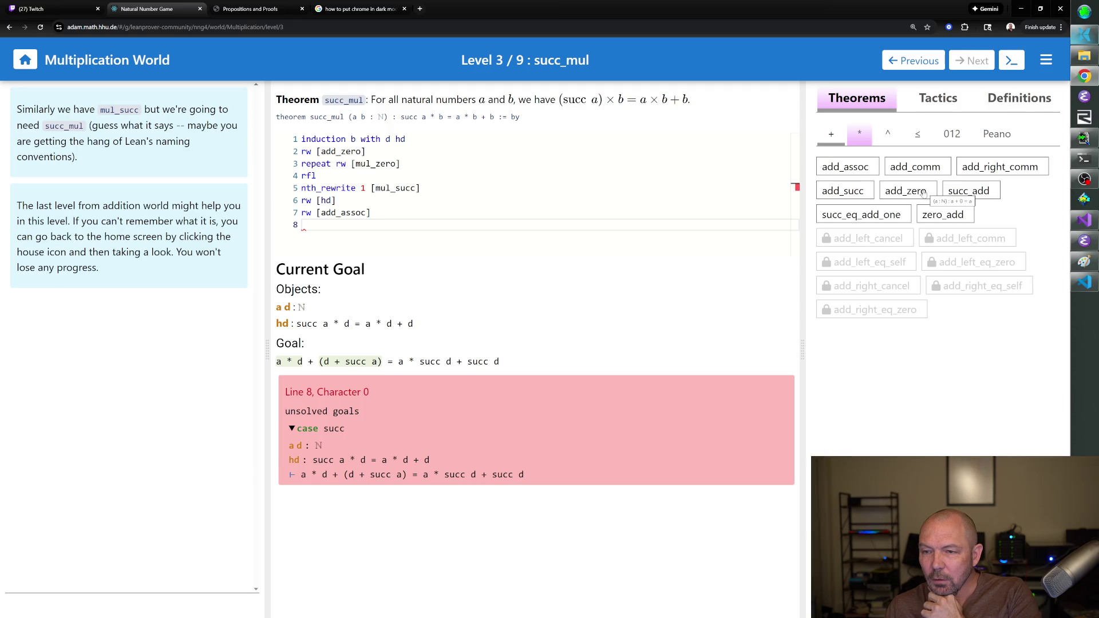
Look up the succ_add and add_succ statements in the Theorems panel.
click(956, 193)
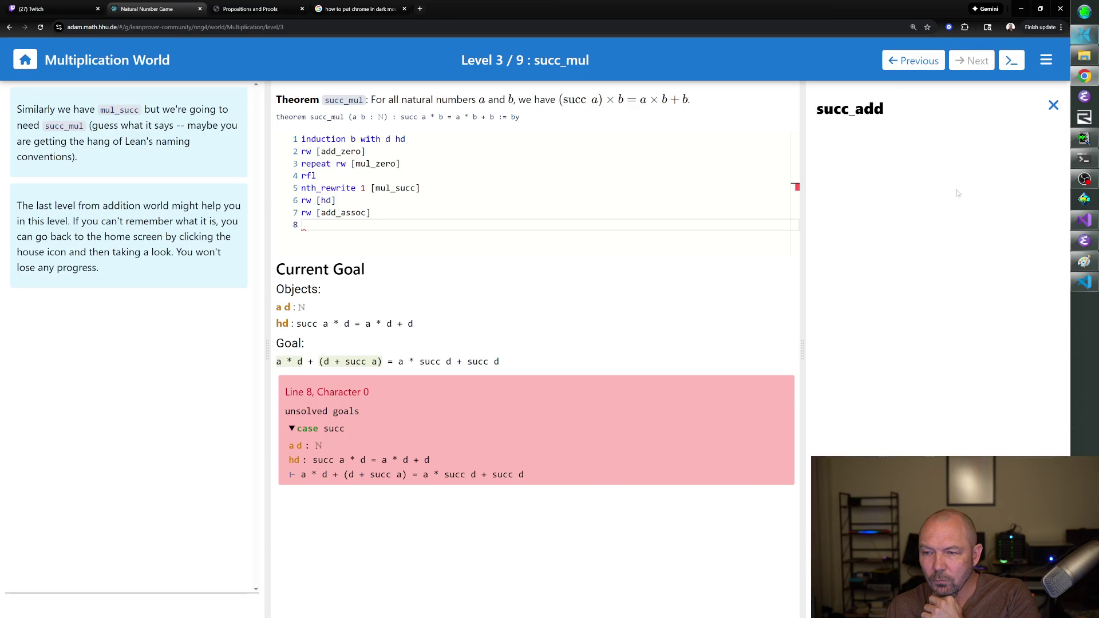
click(1053, 105)
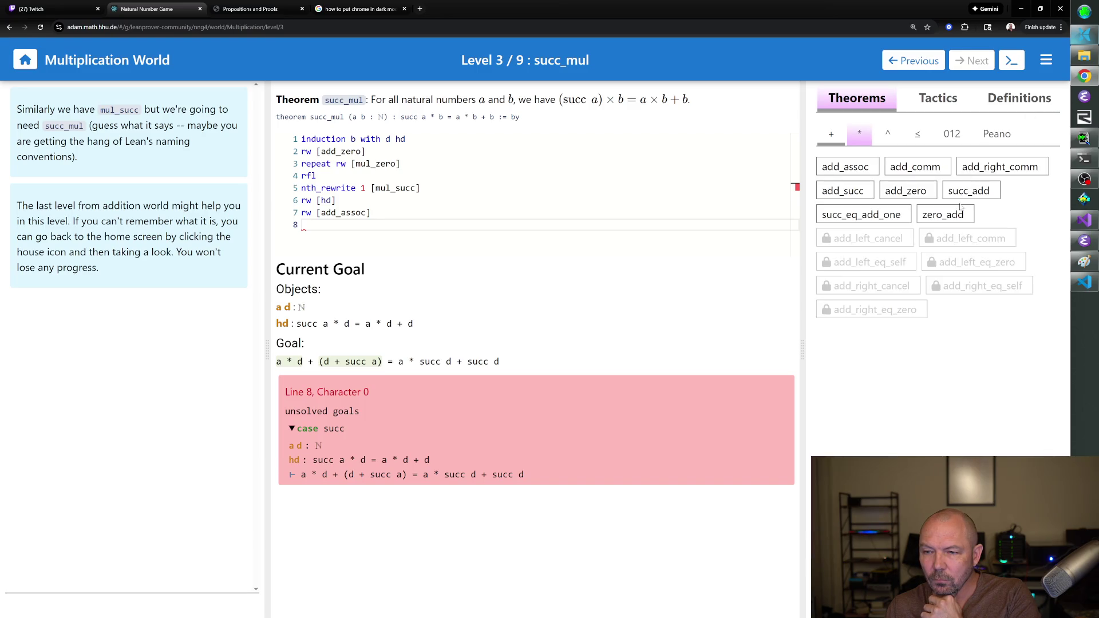
click(871, 194)
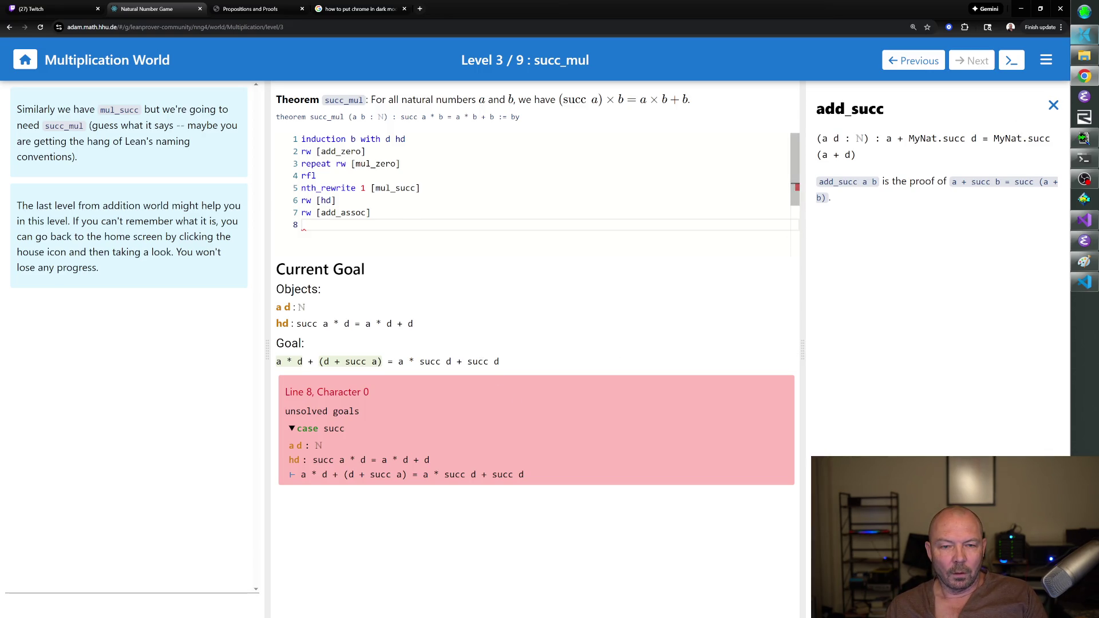
Add nth_rewrite 1 [add_succ] on line 8, giving a*d + succ (d + a), and reread succ_add.
text(nth_rwerit)
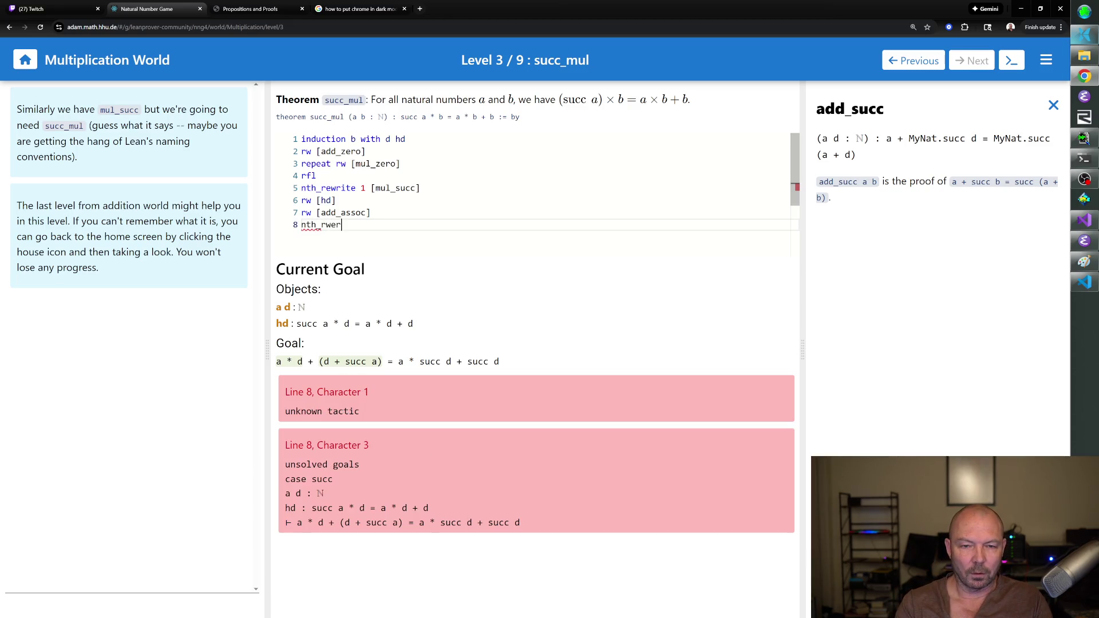
key(BackSpace)
key(BackSpace)
key(BackSpace)
text(ew)
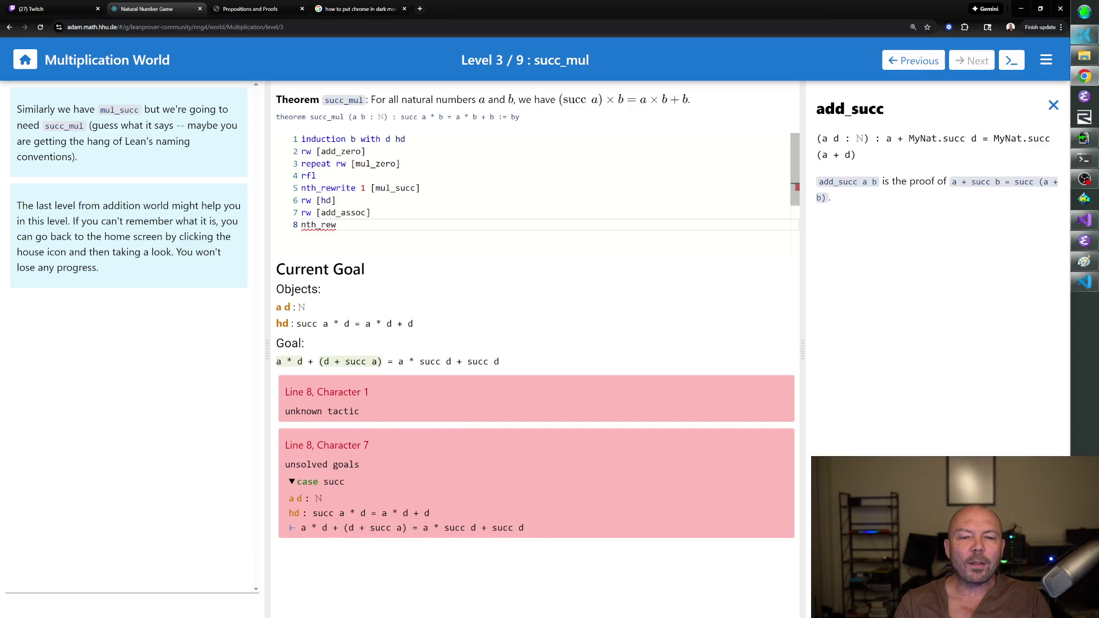
text(rite [)
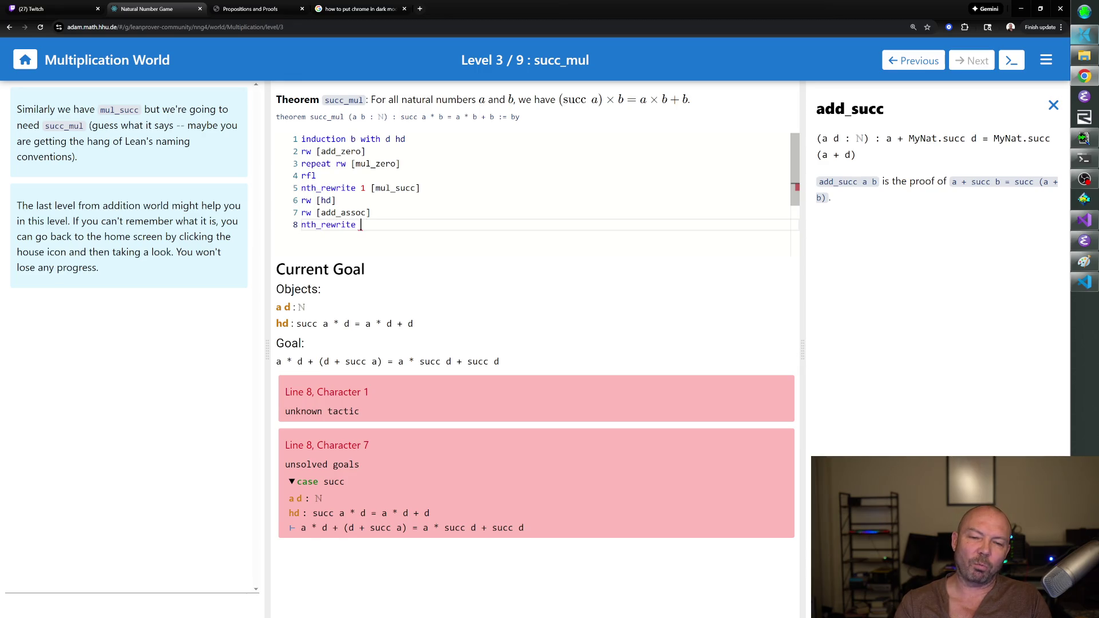
key(BackSpace)
text(1 )
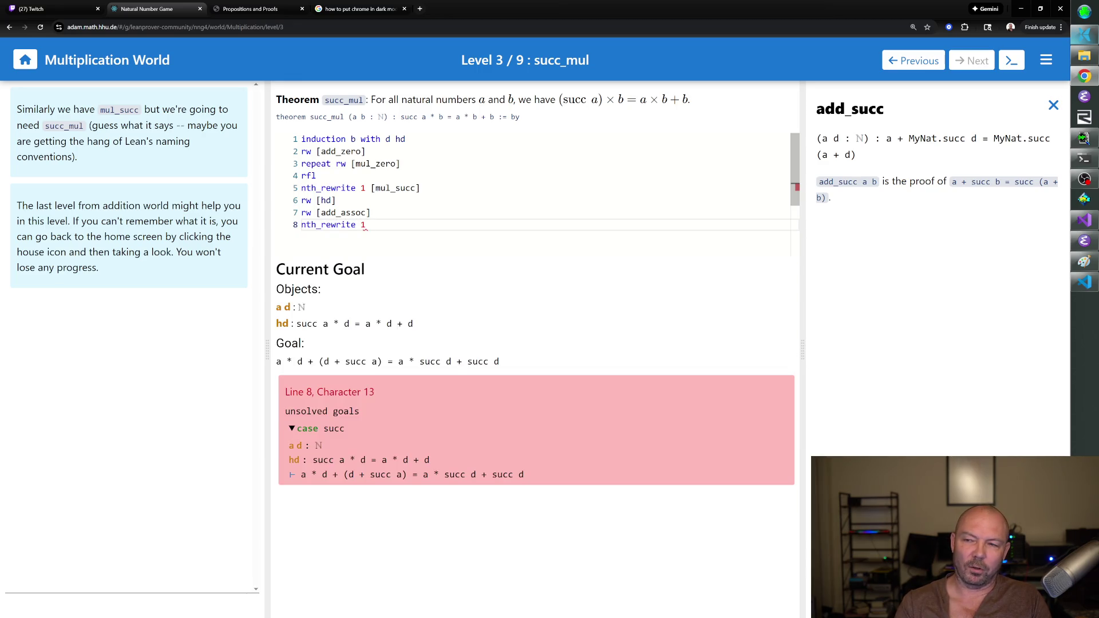
text([add_succ])
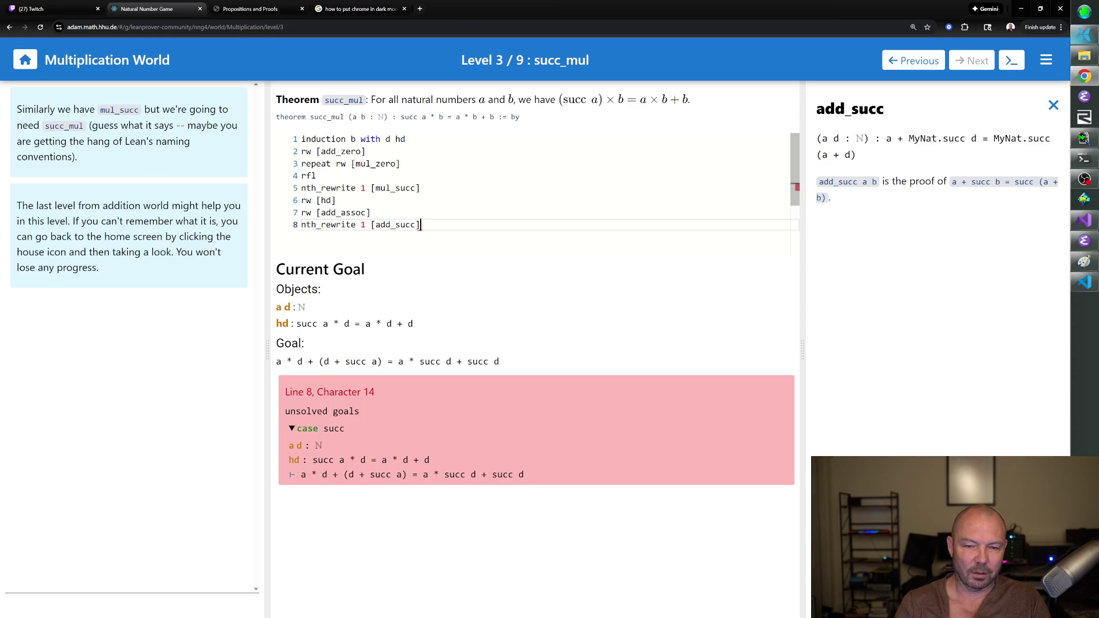
key(Return)
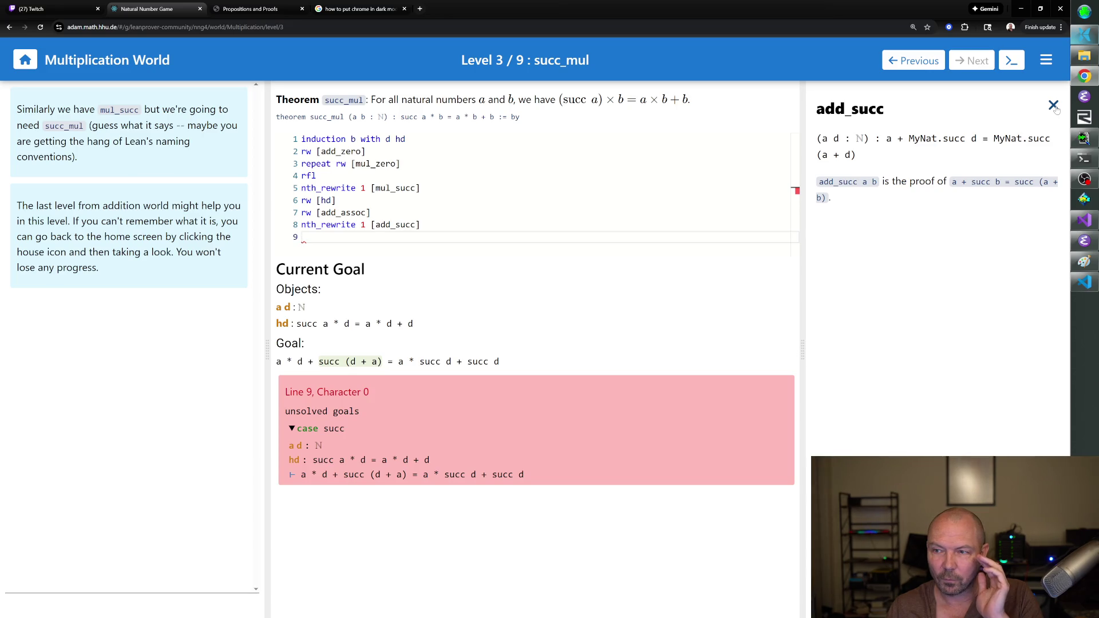
click(1054, 108)
click(955, 190)
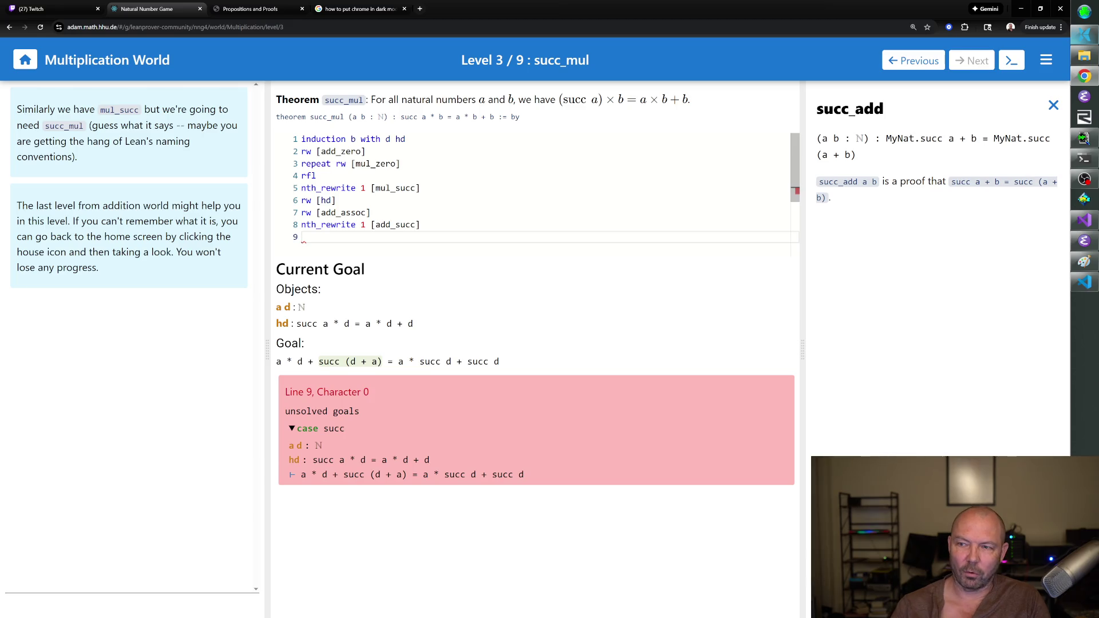
Apply rw [← succ_add] on line 9, try rw [← add_assoc] on line 10, then undo it.
text(rw )
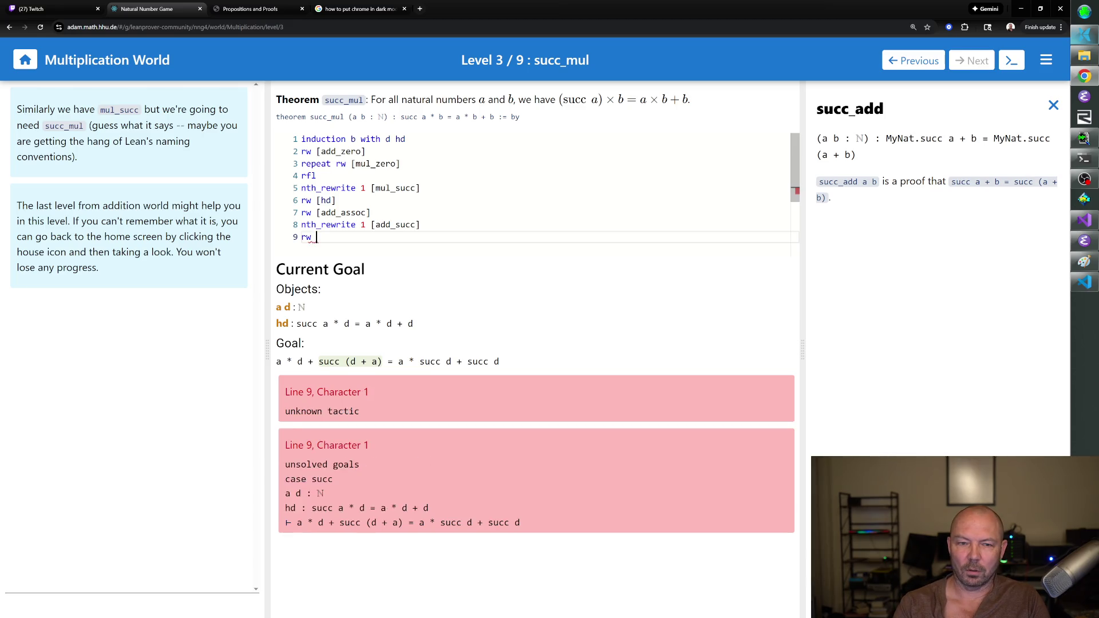
text([←)
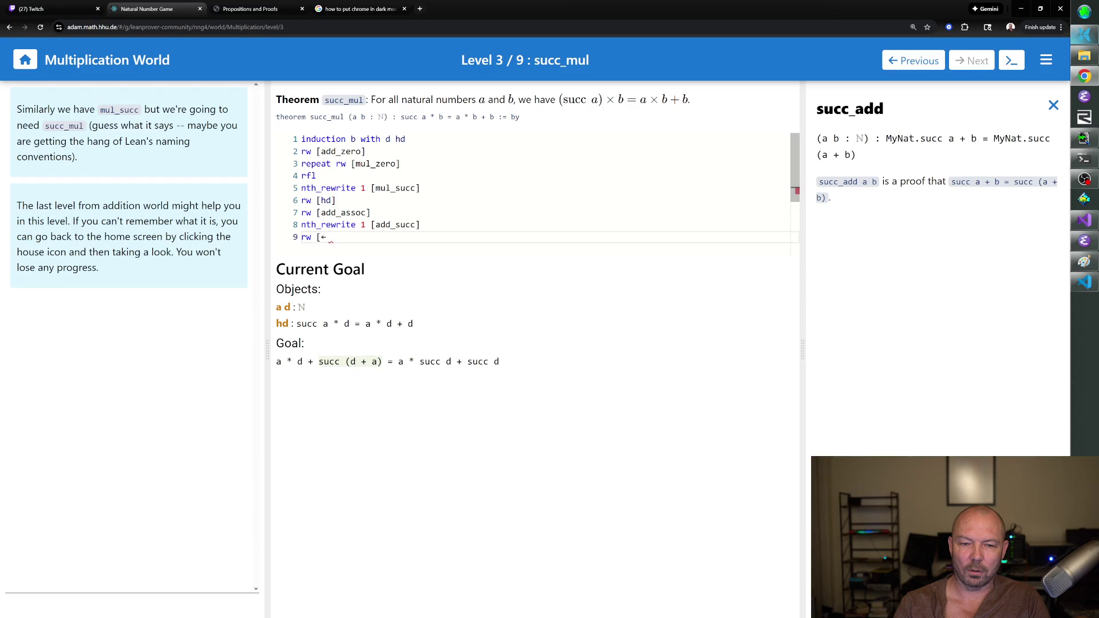
text( succ_add])
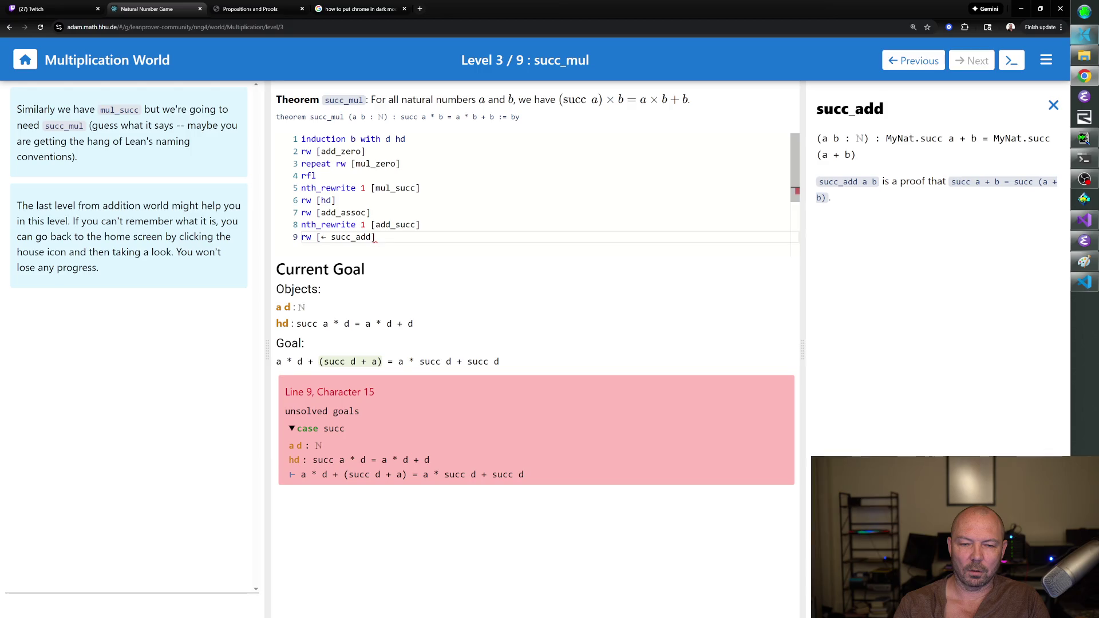
key(Return)
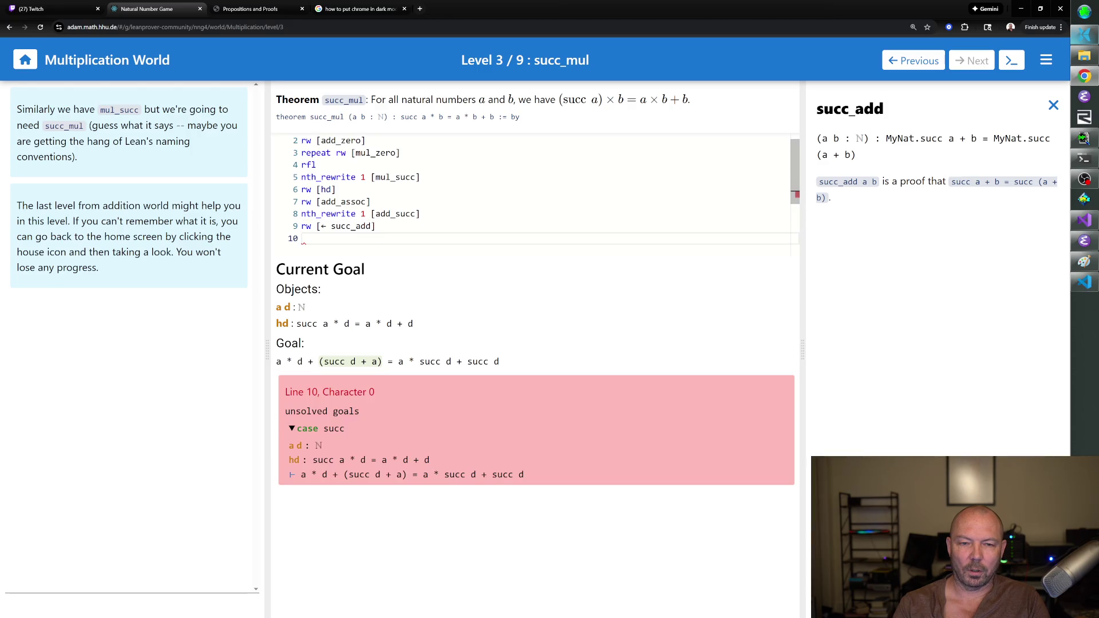
text(rw [)
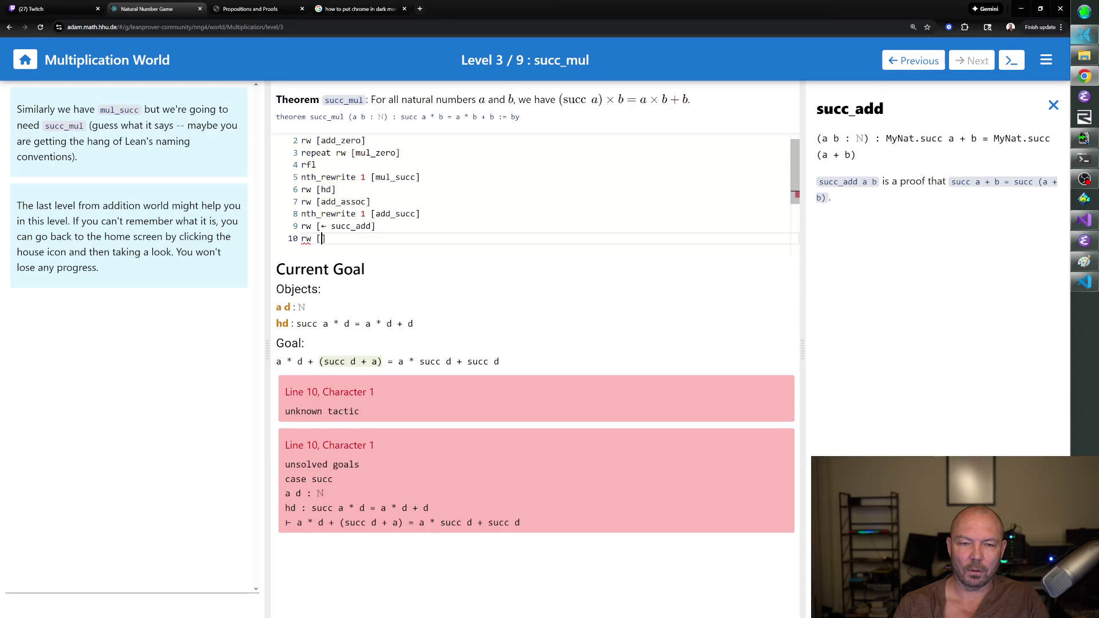
text(\l add)
key(BackSpace)
key(BackSpace)
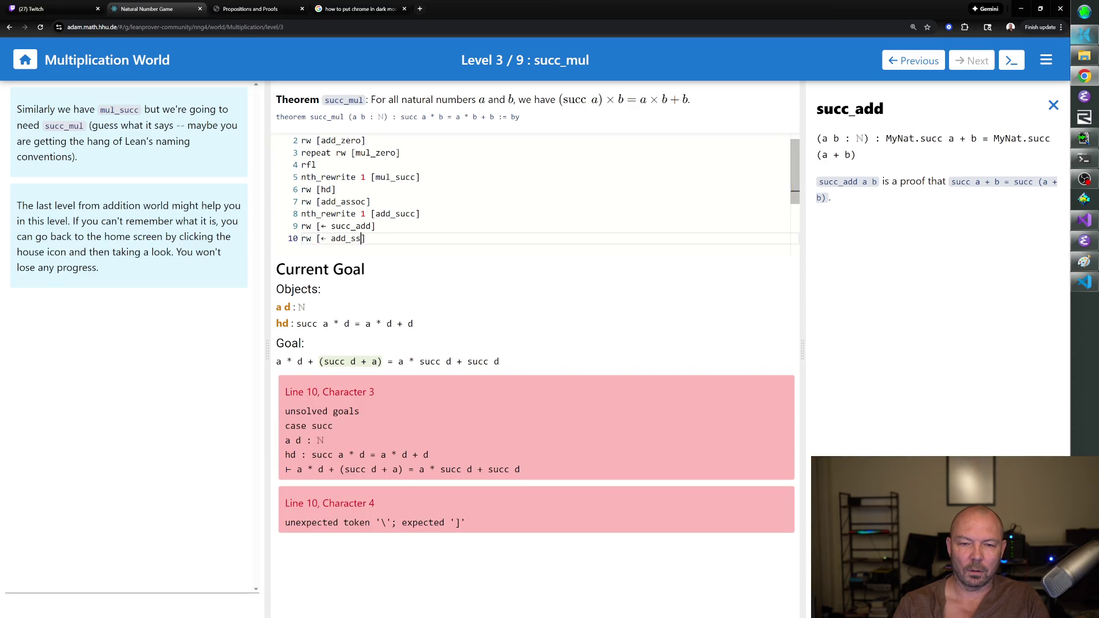
text(assoc)
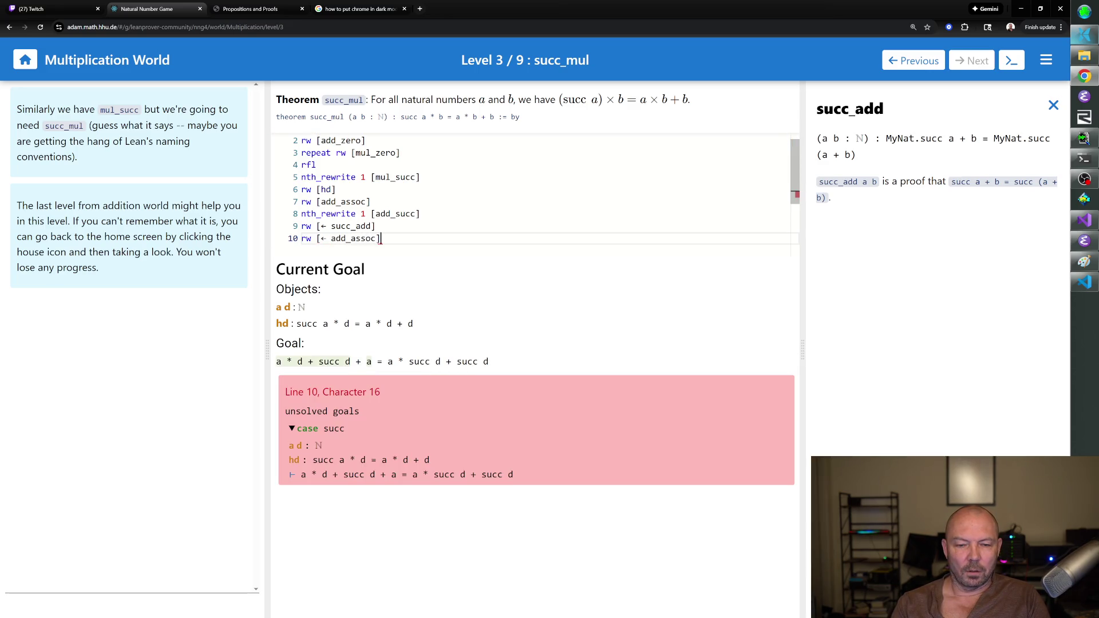
key(Return)
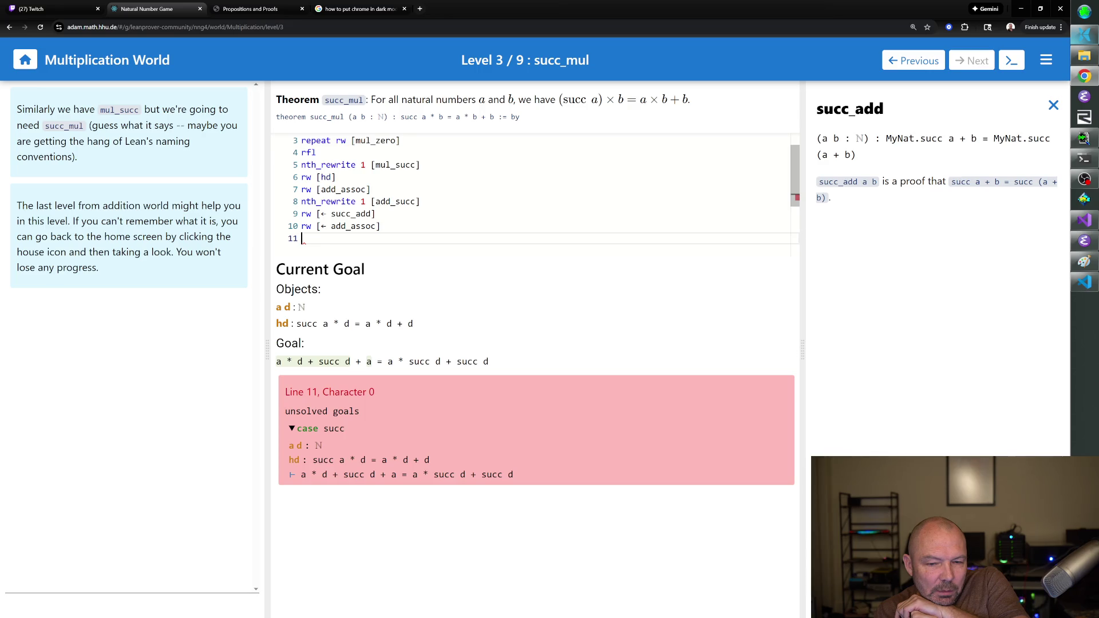
key(ctrl+z)
click(1053, 105)
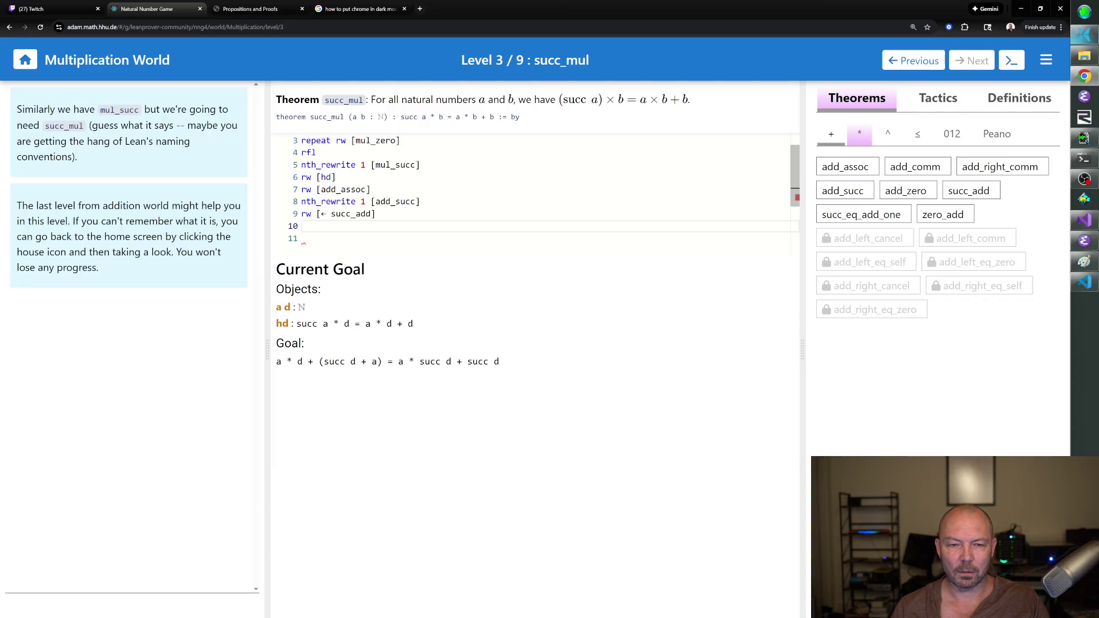
Write nth_rewrite 1 [add_assoc on line 10.
text(nth)
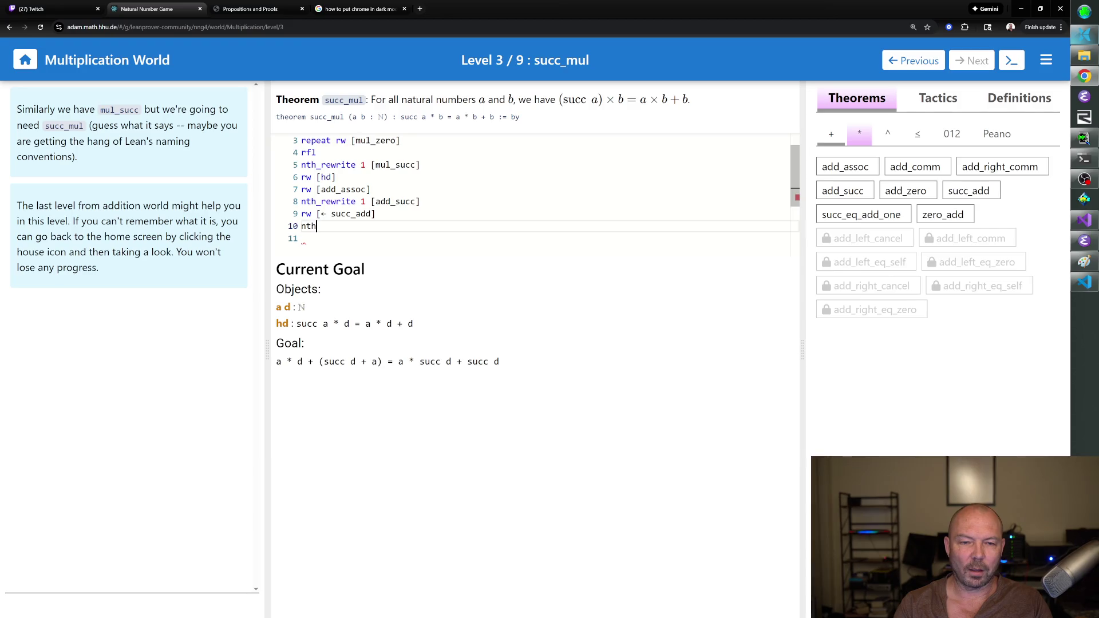
text(_rewrite 2 [add_)
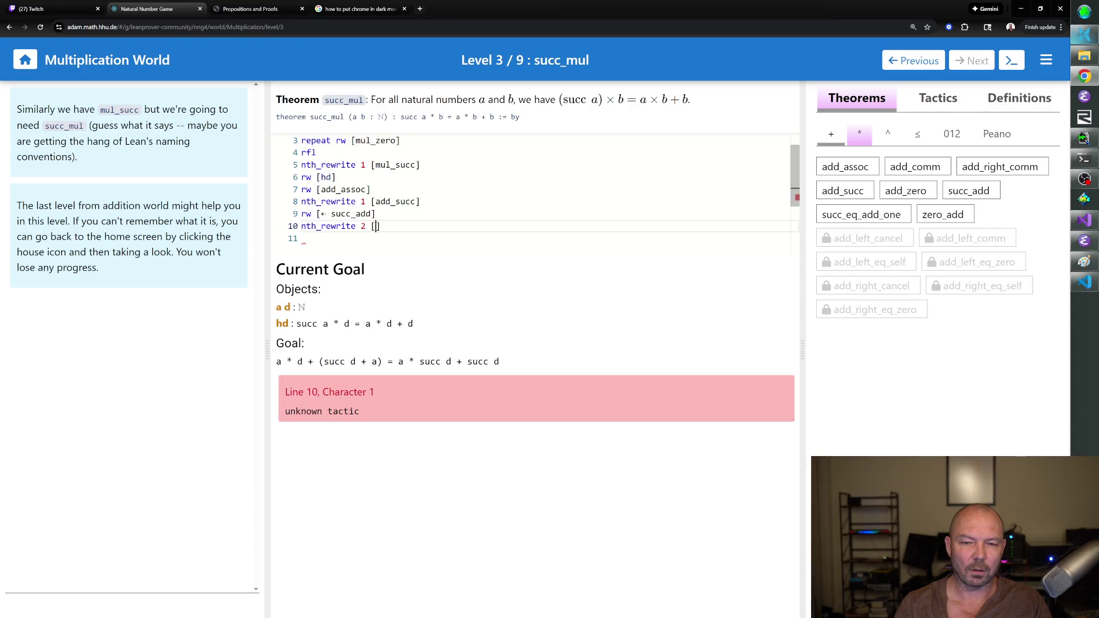
text(assoc)
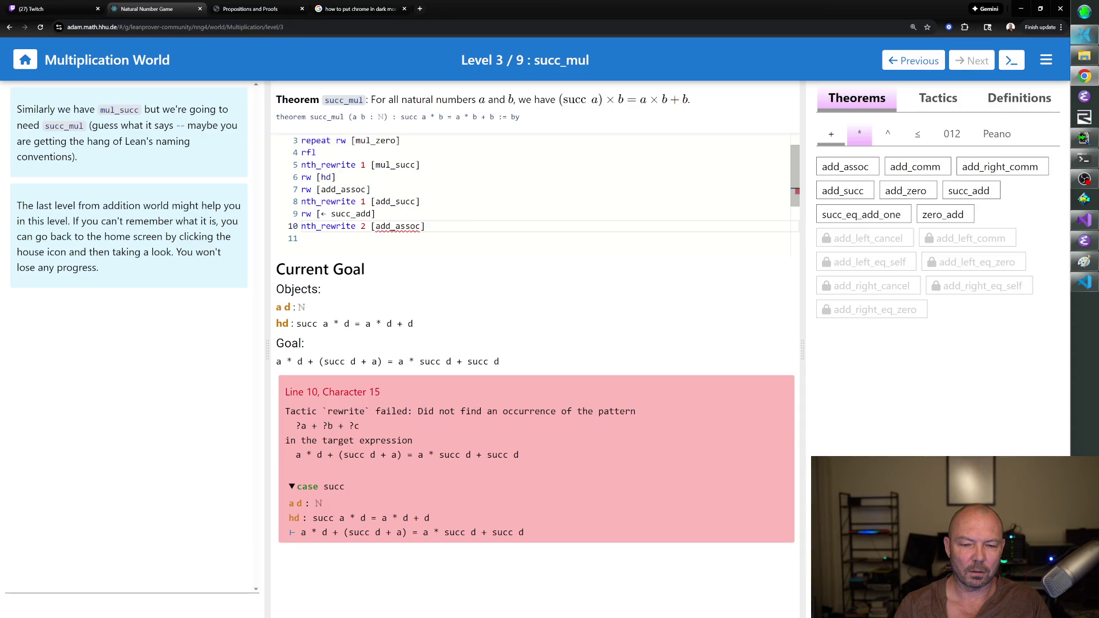
click(366, 226)
key(BackSpace)
text(1)
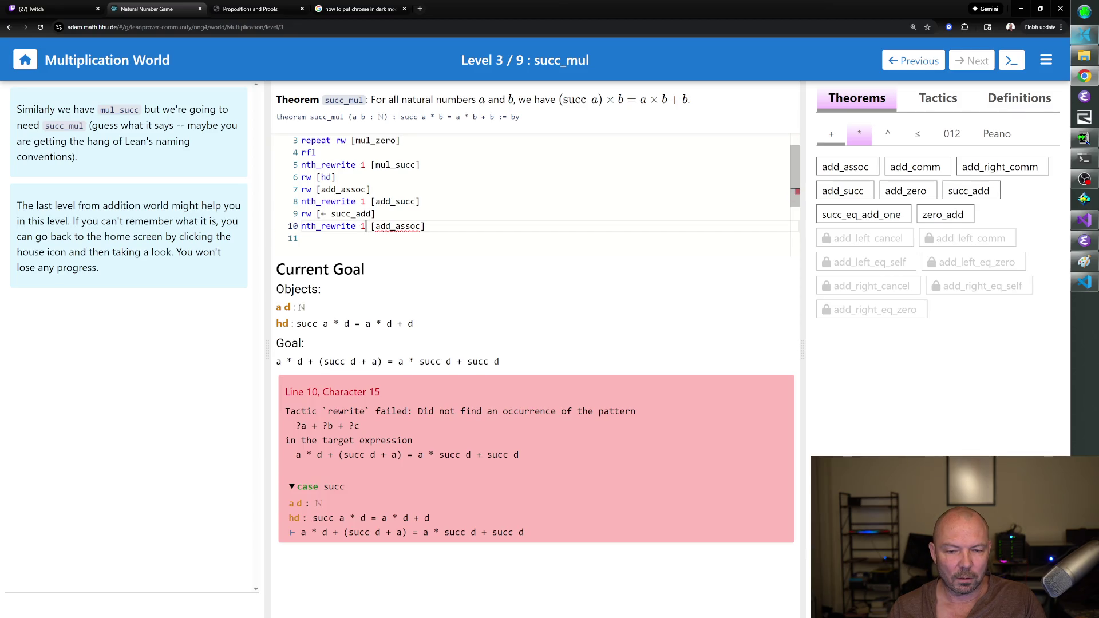
click(426, 226)
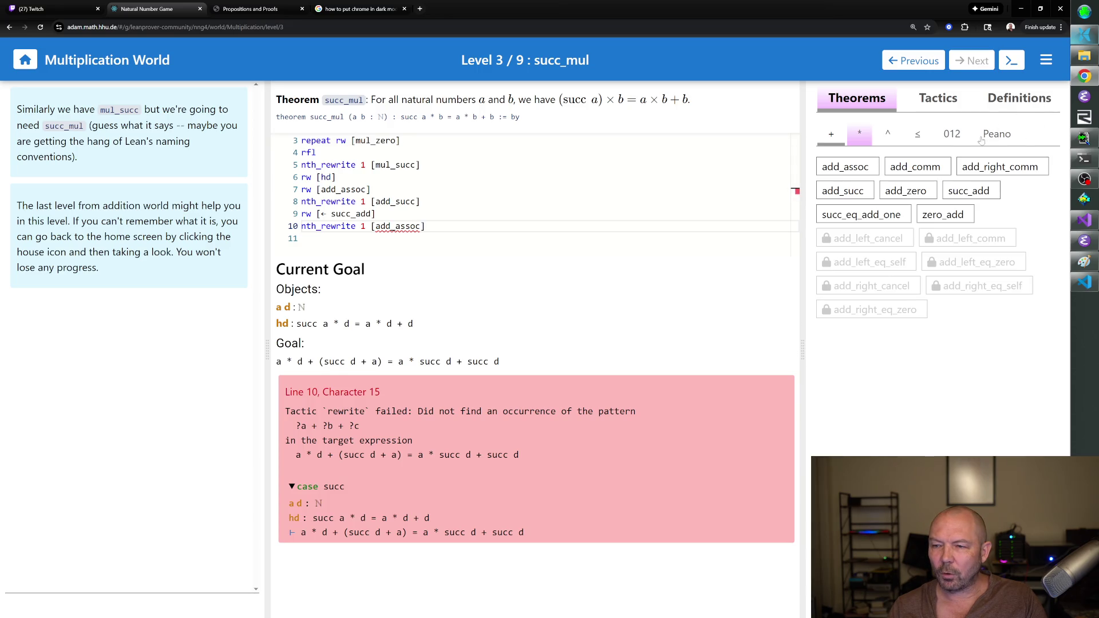
Check add_comm, then change line 10 to nth_rewrite 2 [add_comm], giving a*d + (a + succ d).
click(886, 170)
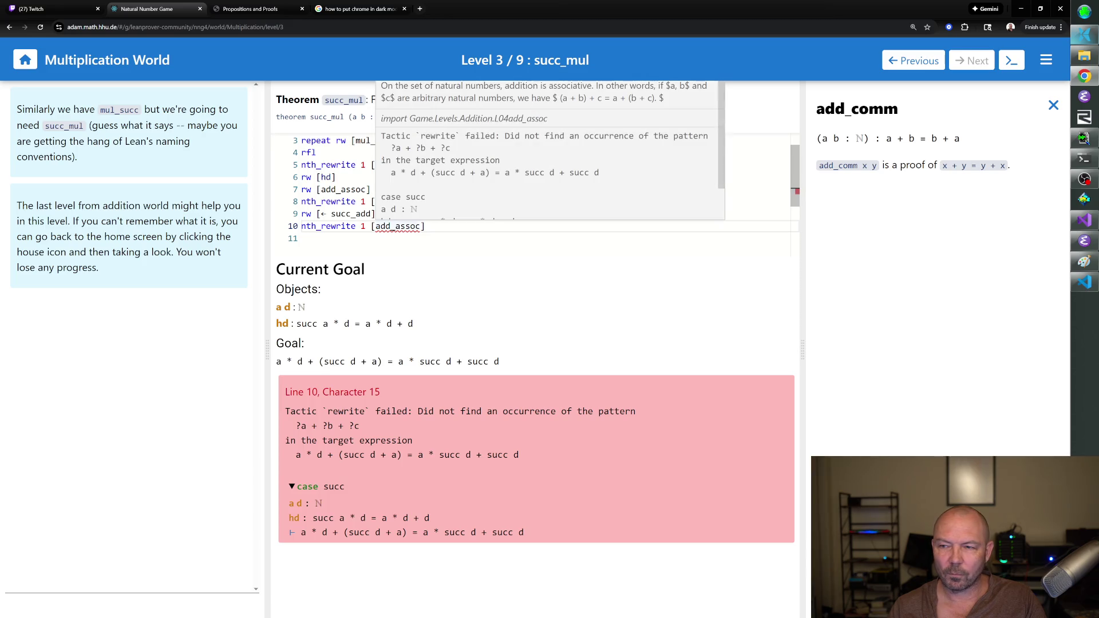
click(366, 226)
key(BackSpace)
text(2)
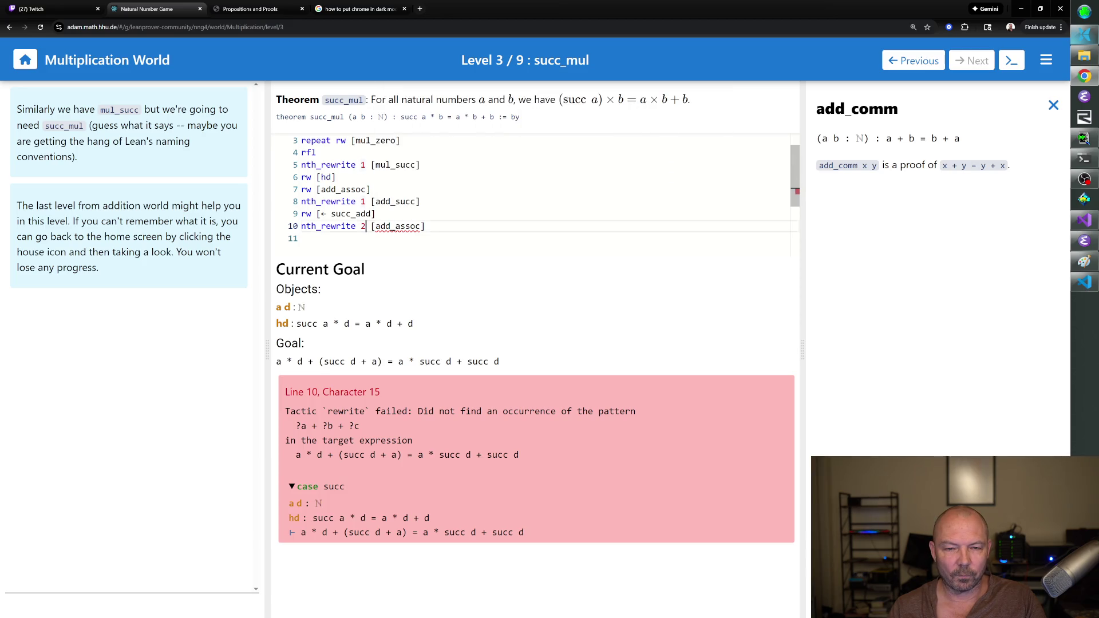
double_click(399, 226)
text(add_coom)
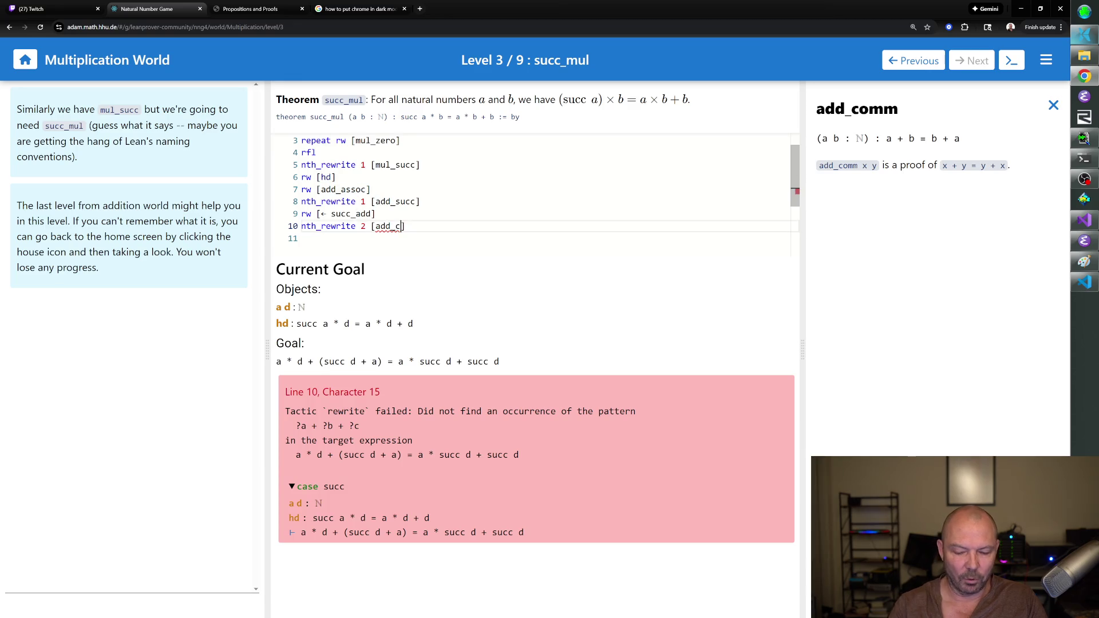
key(BackSpace)
key(BackSpace)
text(mm)
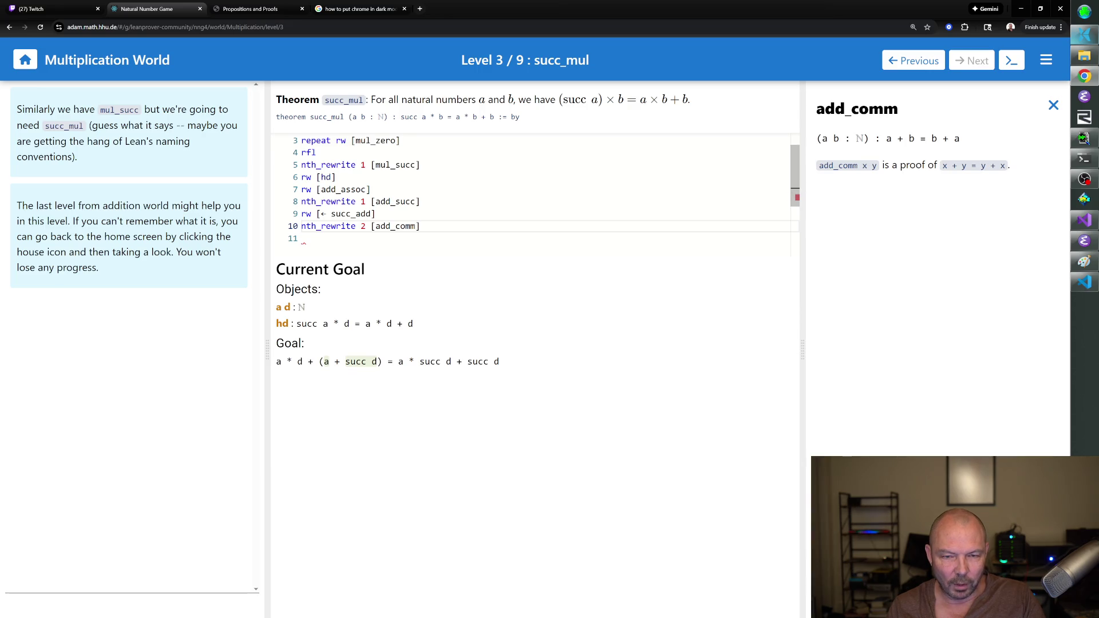
click(302, 238)
text(nth_rewrite)
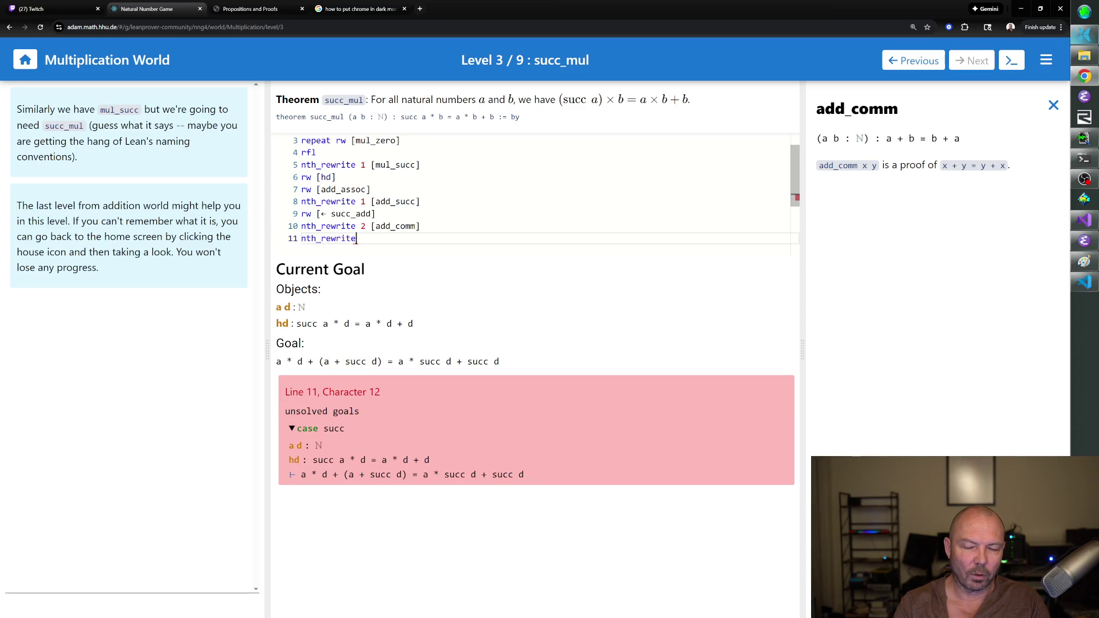
Close line 10's bracket and add rw [← add_assoc] on the next line.
key(BackSpace)
key(BackSpace)
key(BackSpace)
key(BackSpace)
text(])
key(Return)
text(rw [← )
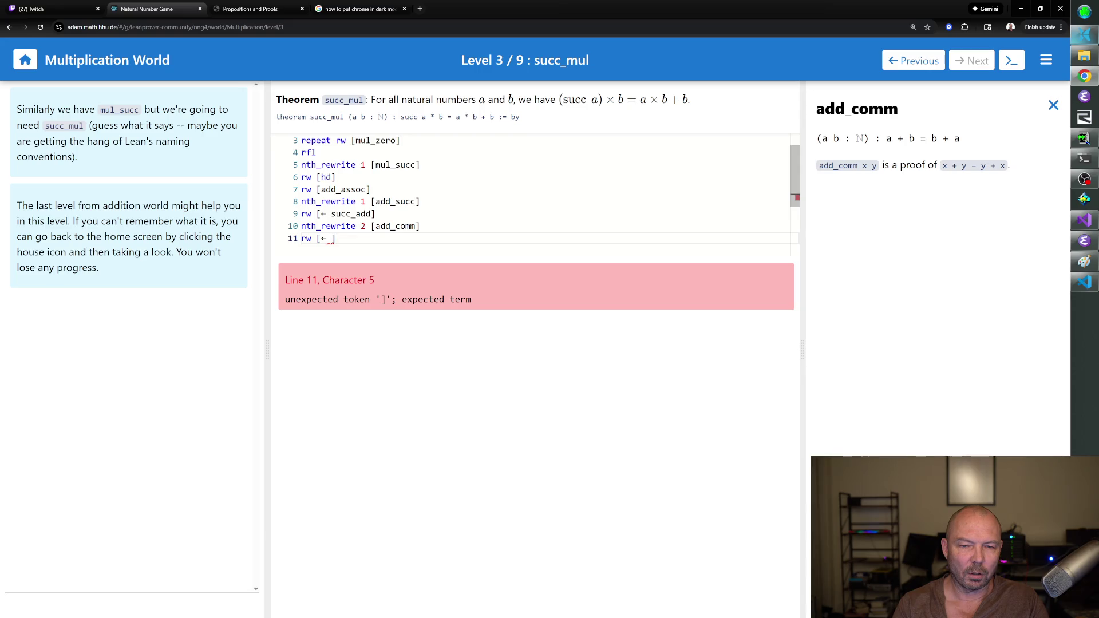
text(add_assoc)
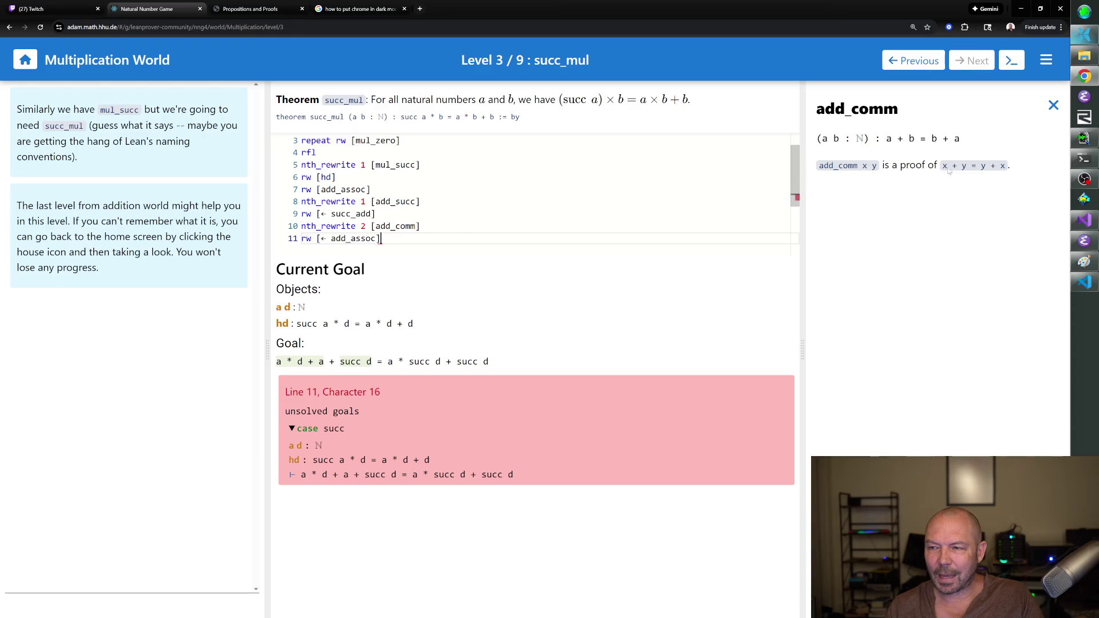
Look up mul_succ among the multiplication theorems, then add rw [← mul_succ] and rfl.
click(1053, 105)
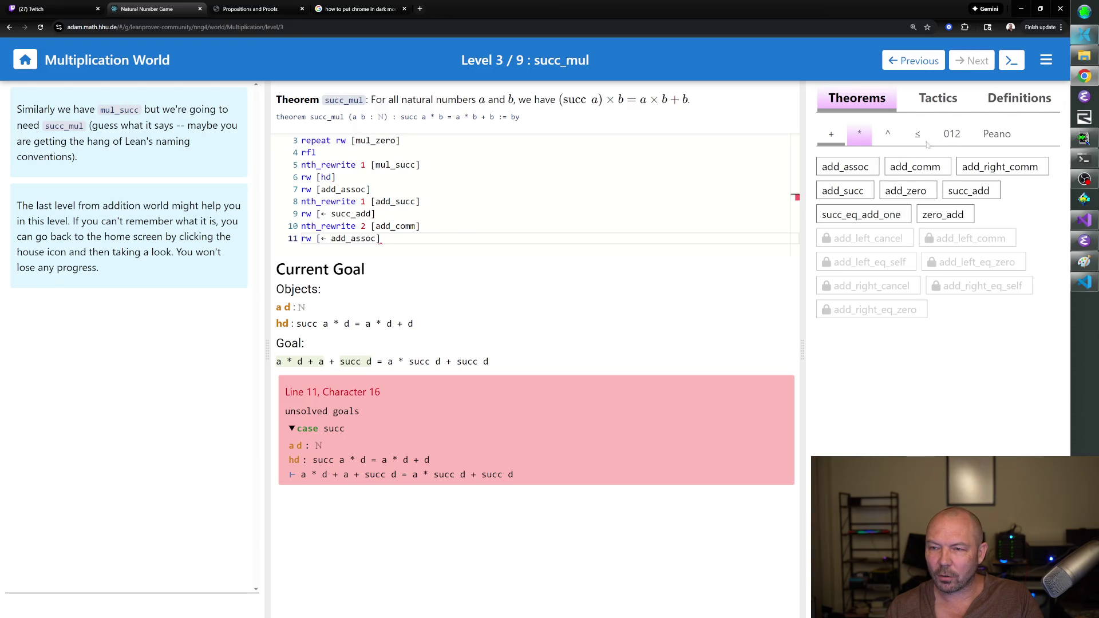
click(859, 137)
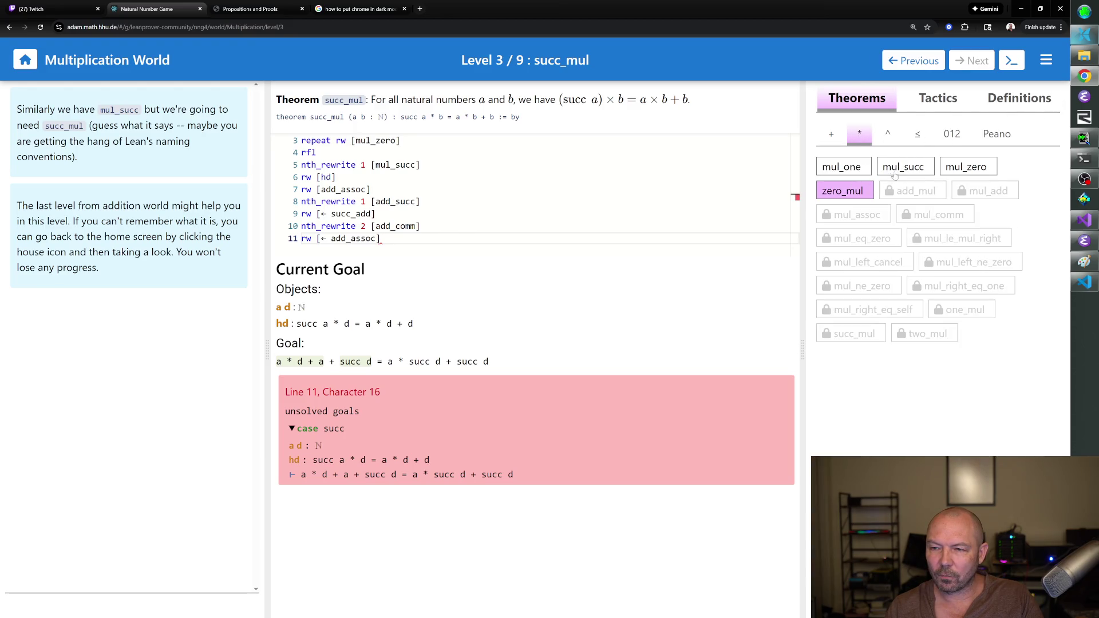
click(896, 170)
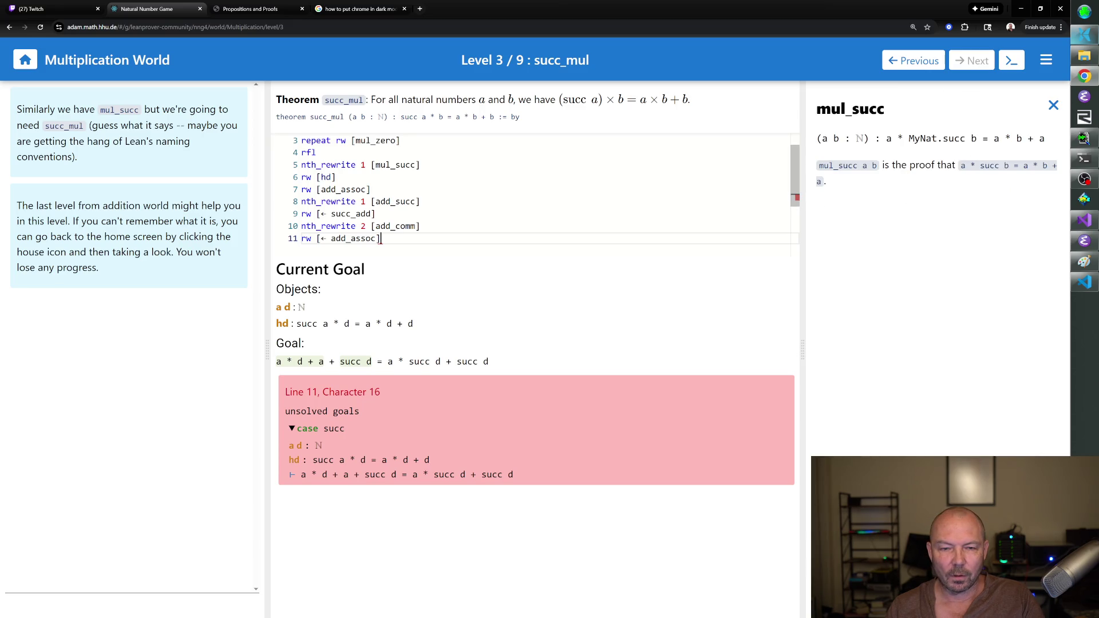
key(Return)
text(rw )
text([← mul)
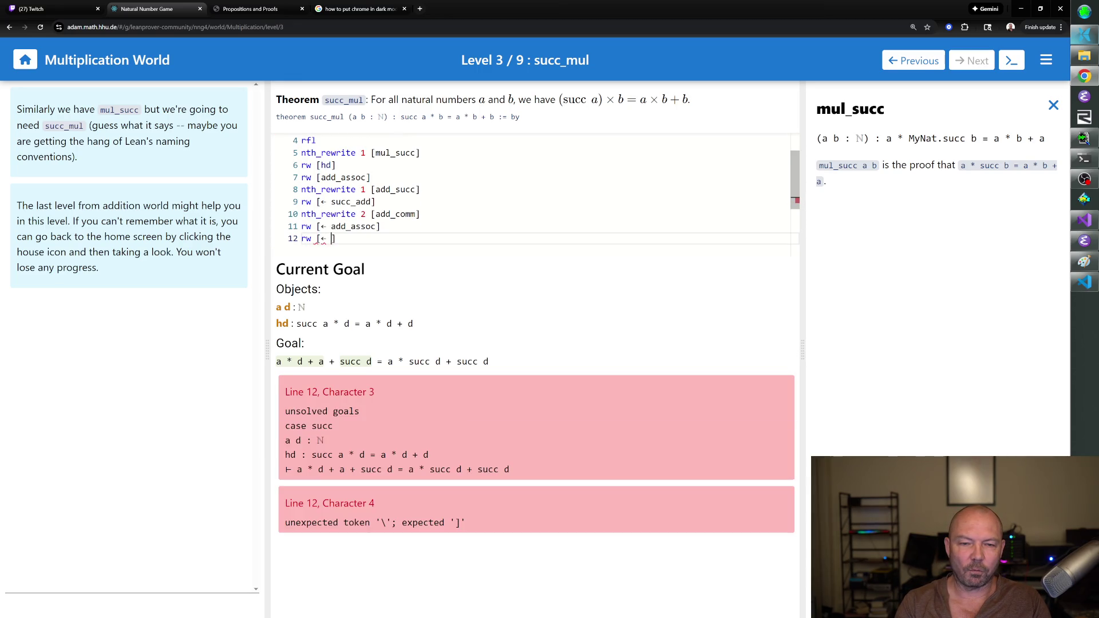
text(_succ)
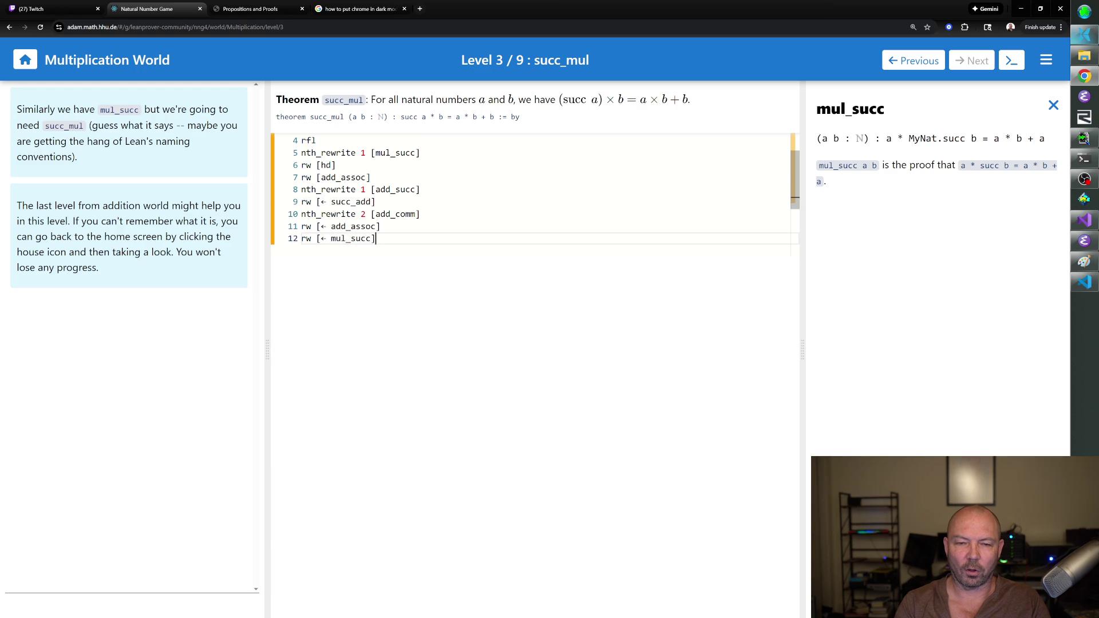
key(Return)
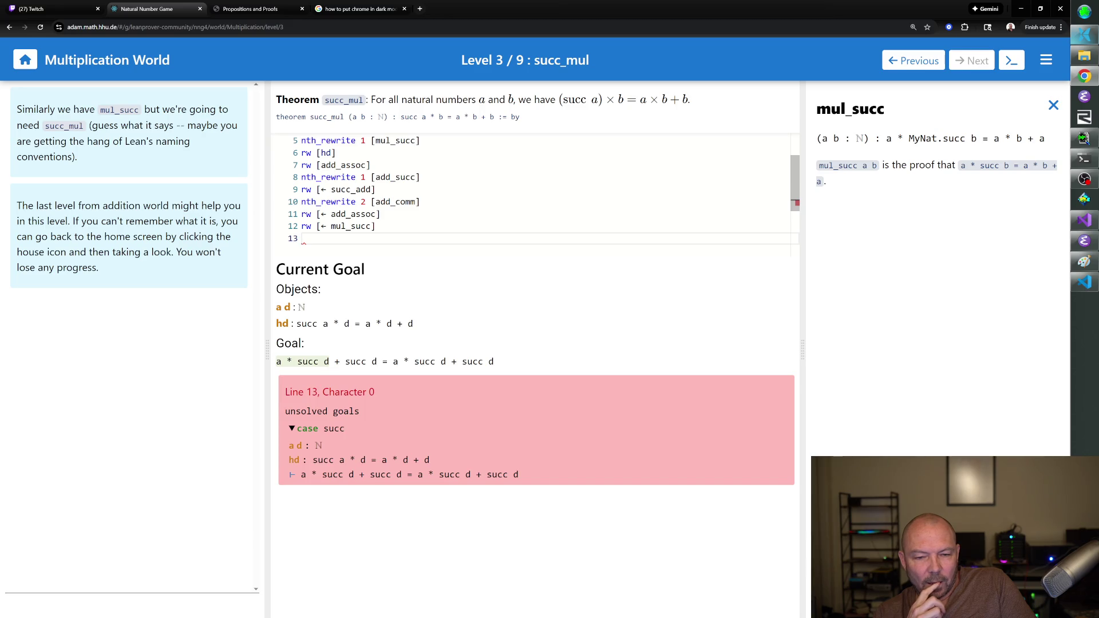
text(rfl)
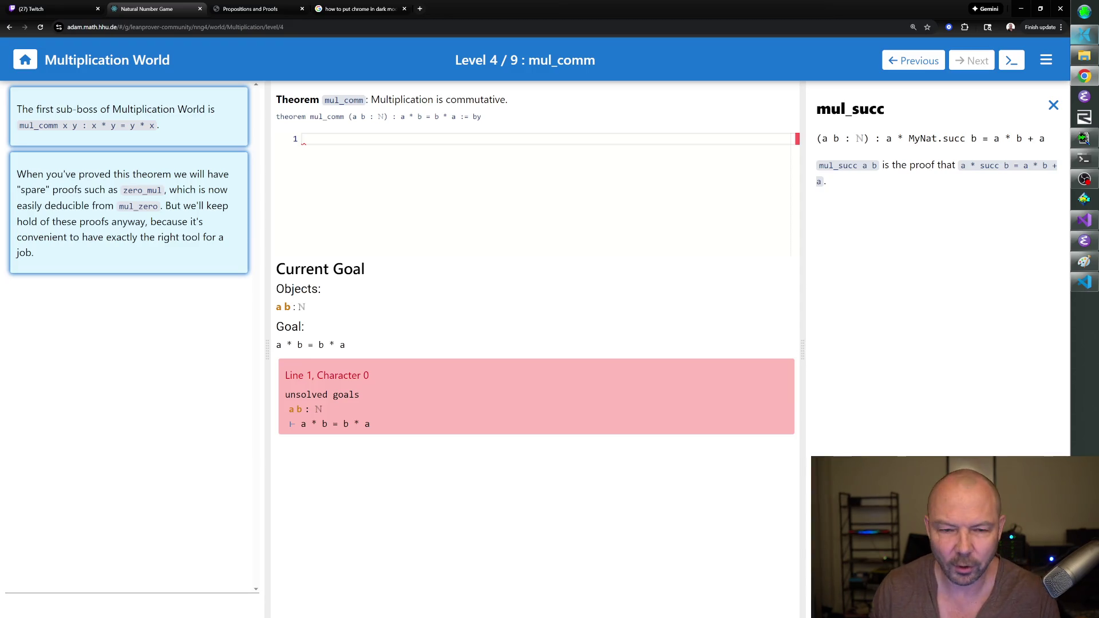
Start the mul_comm proof with induction b with d hd.
text(induct)
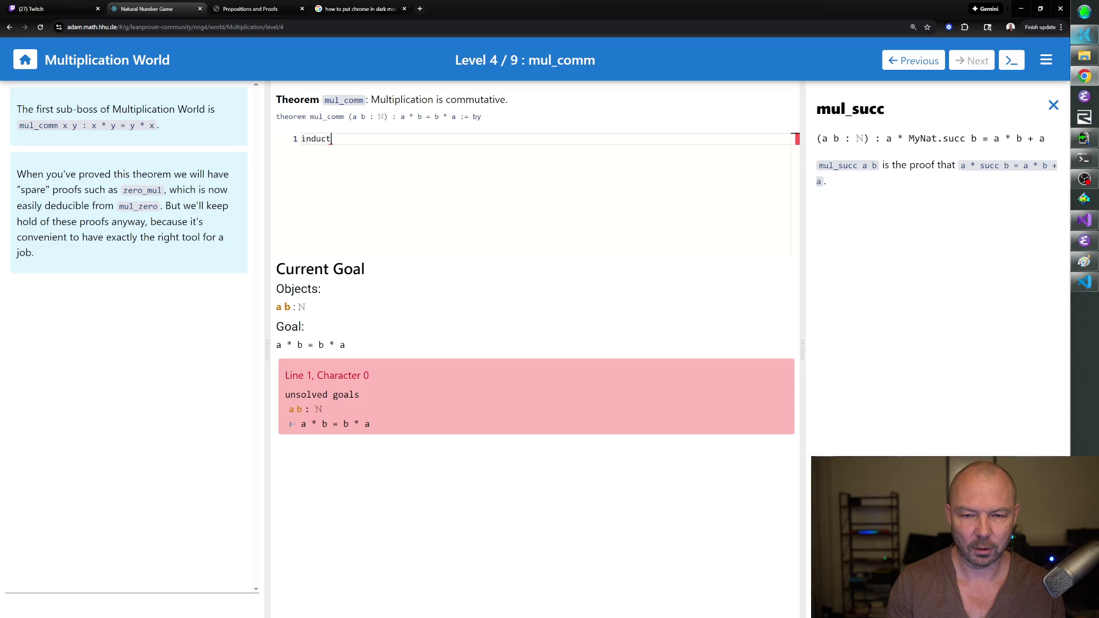
text(ion b with b)
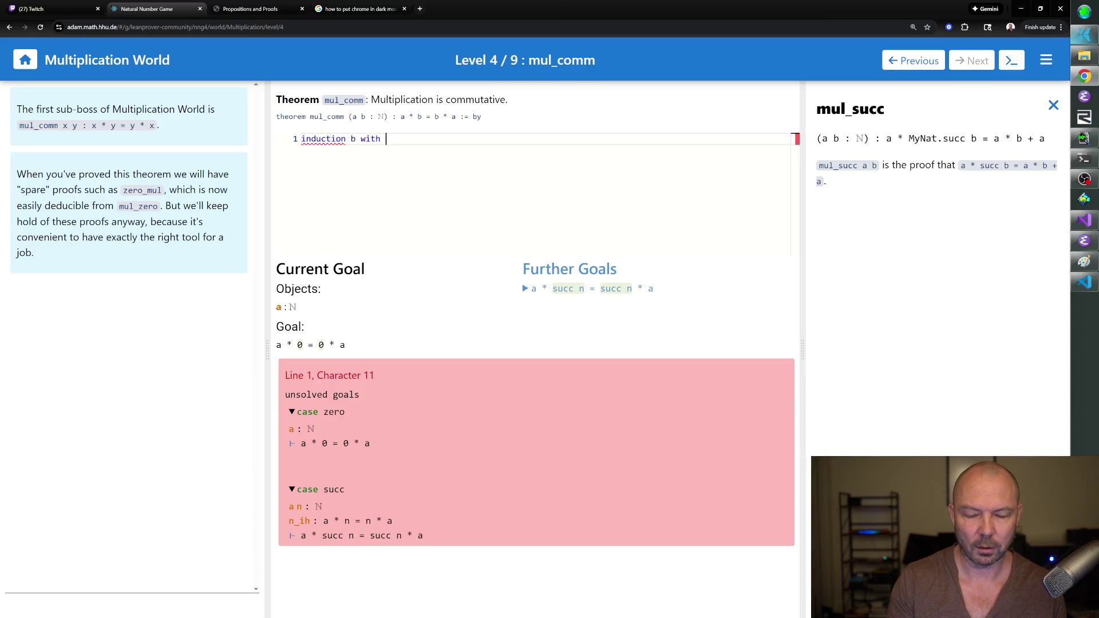
key(BackSpace)
text(d hd)
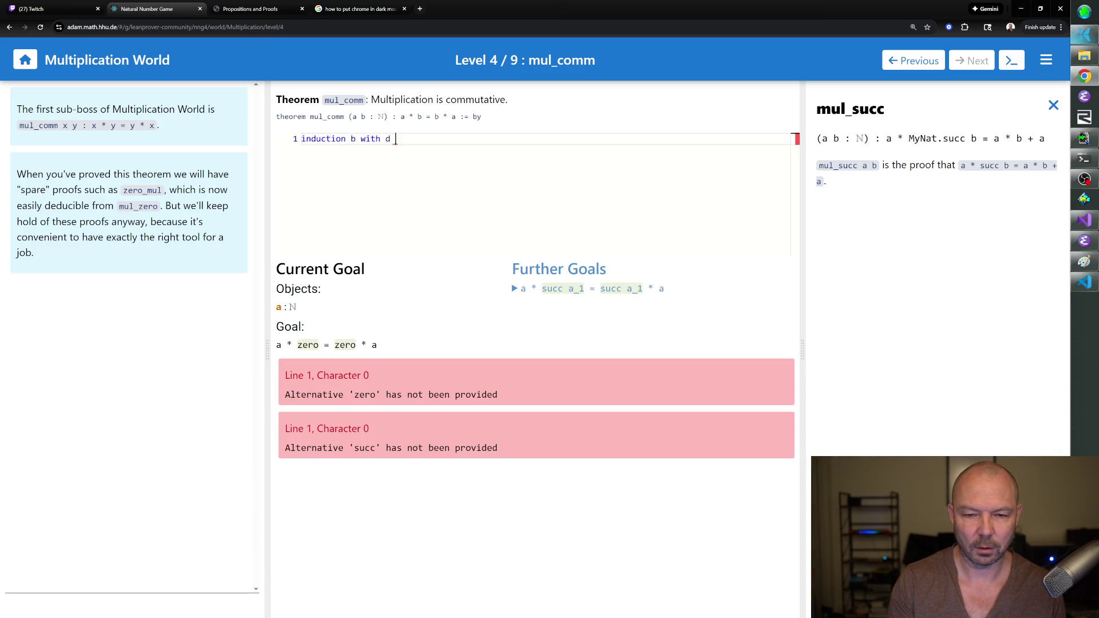
key(Return)
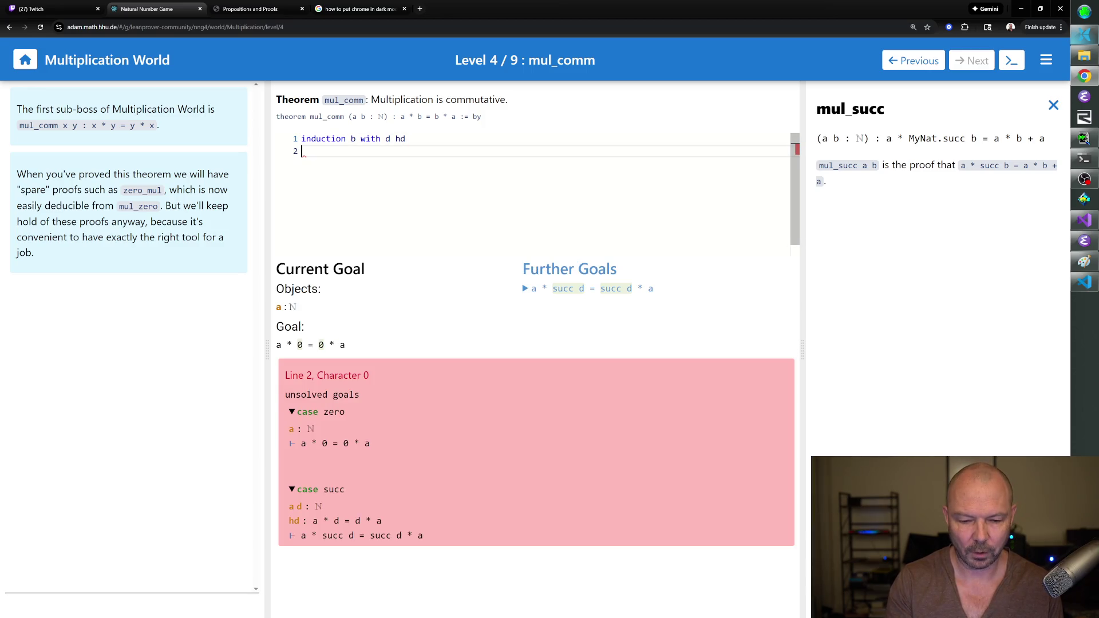
Add rw [zero_mul] on line 2, dropping mul_zero, leaving goal a * 0 = 0.
text(rw )
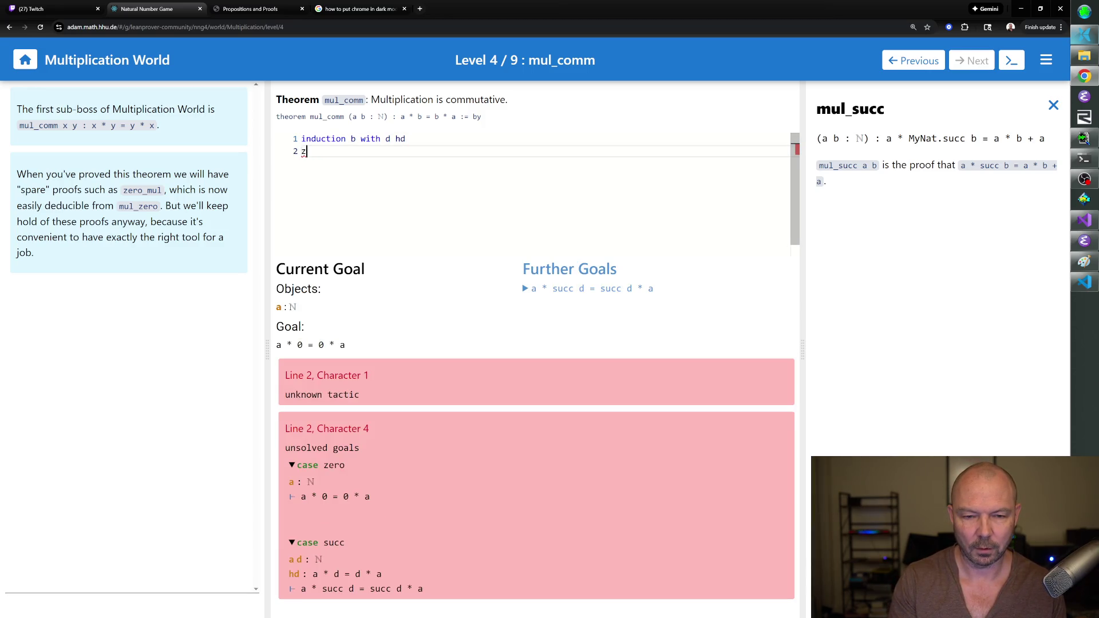
text([zero_mul mul_)
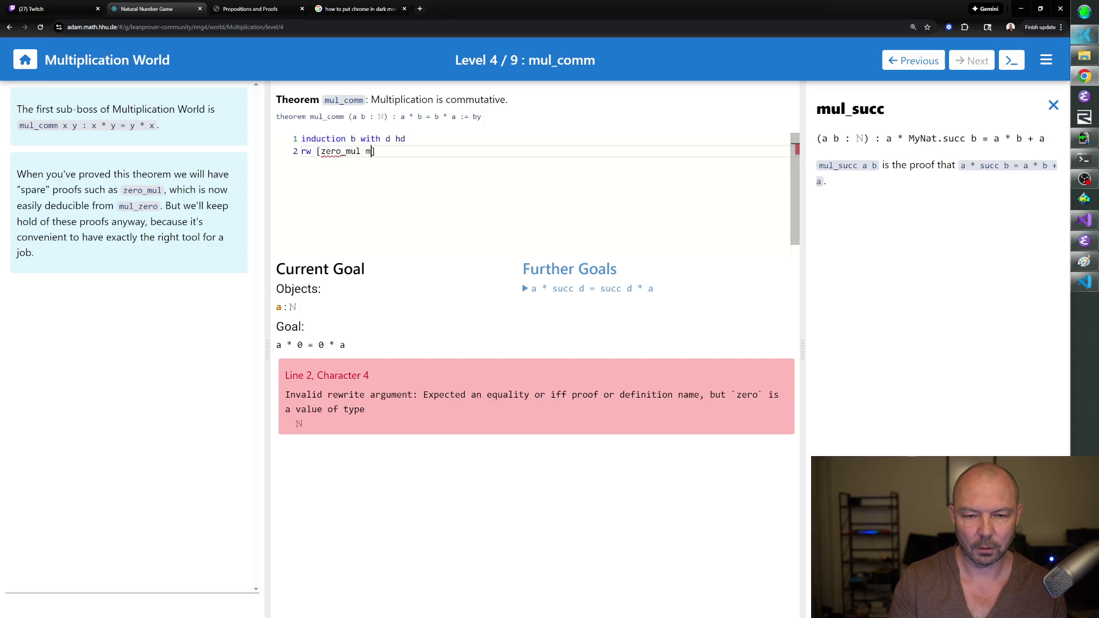
text(zero])
key(Return)
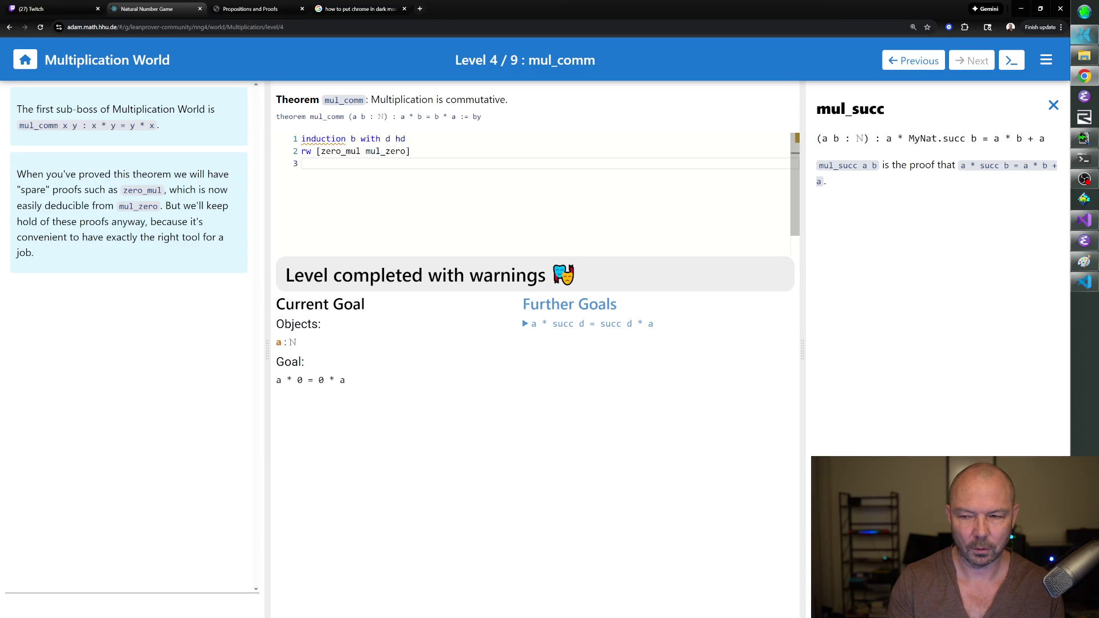
click(395, 151)
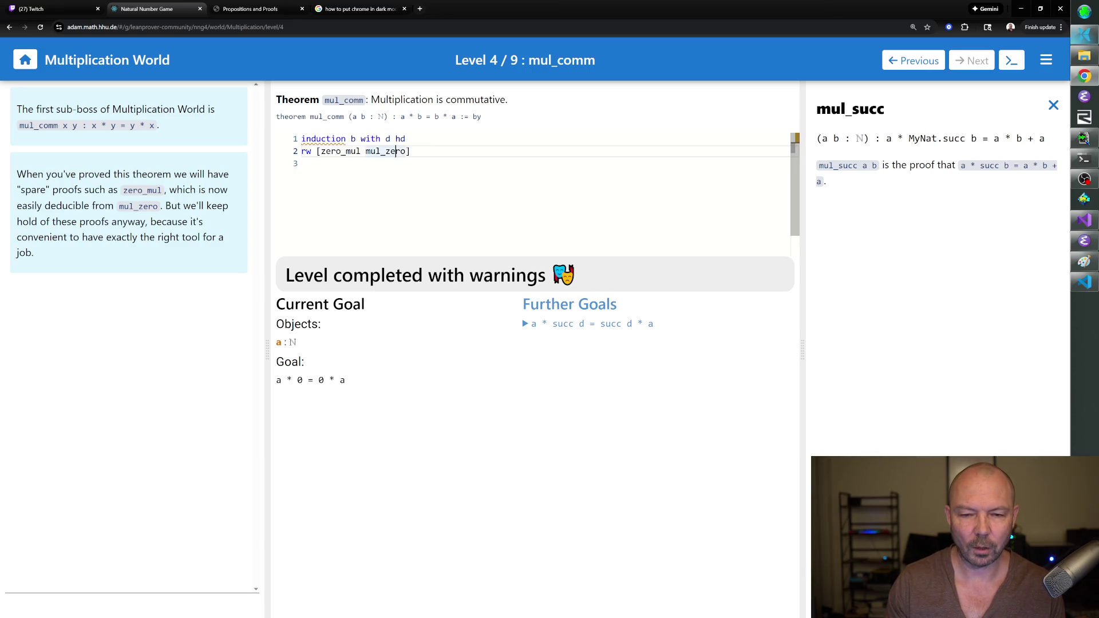
key(shift+Left)
key(shift+Left)
key(shift+Left)
key(BackSpace)
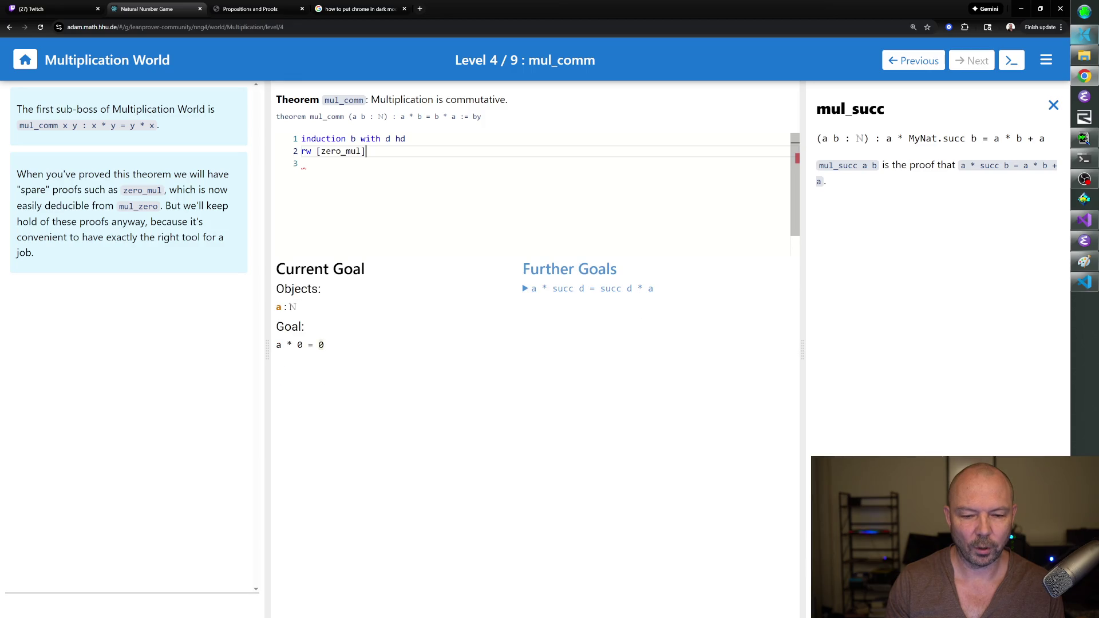
Close the zero case with rw [mul_zero] and rfl.
key(Return)
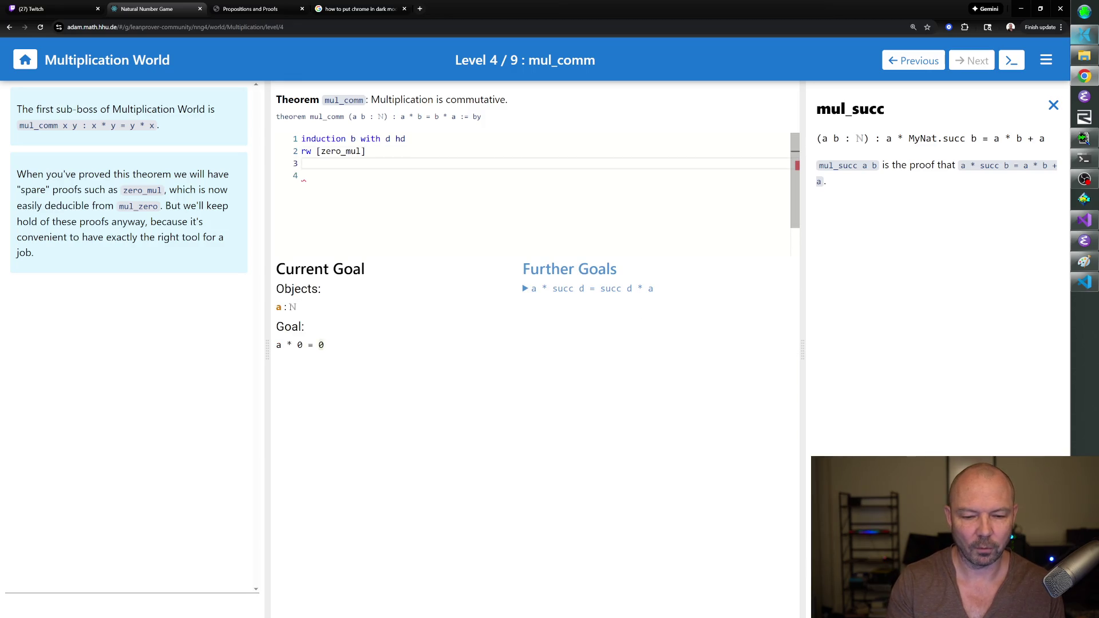
text(rw [mul_zero])
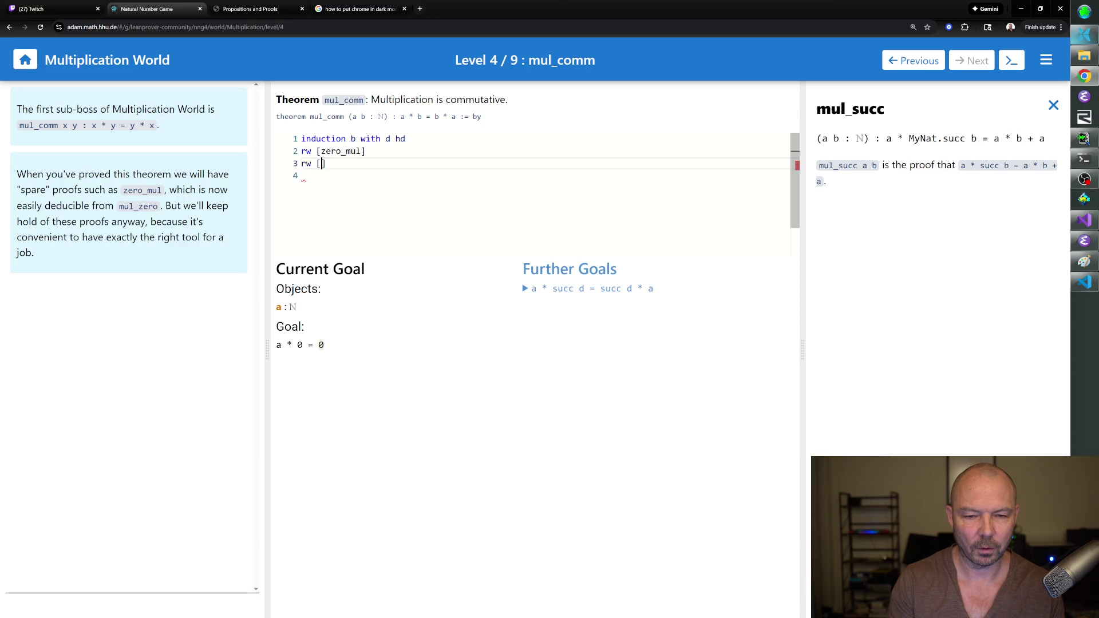
key(Return)
text(rfl)
key(Return)
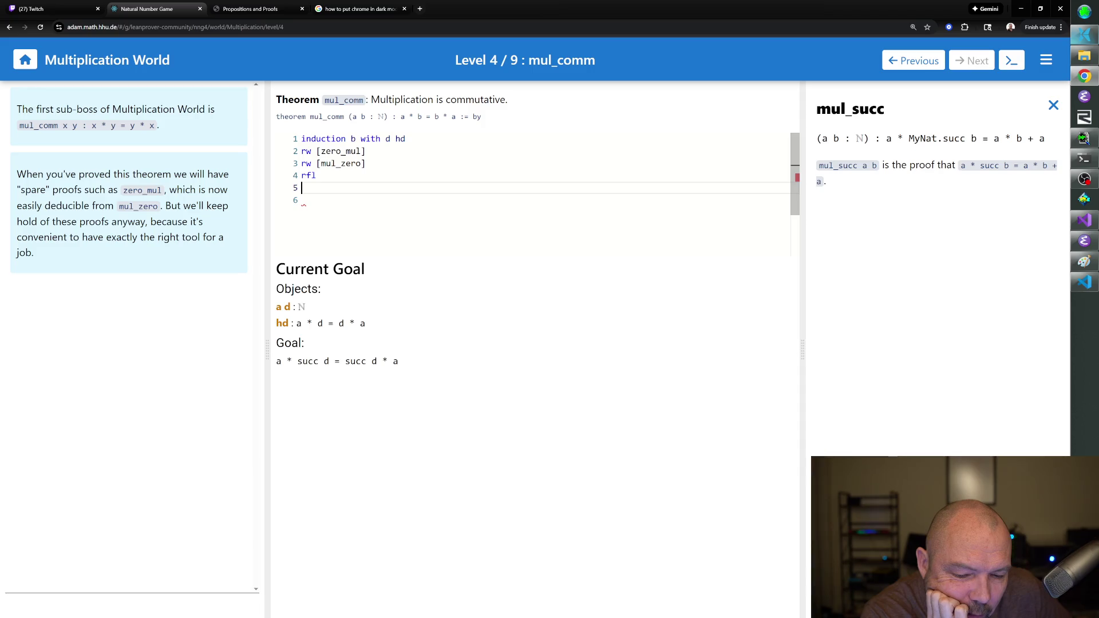
Finish the succ case with rw [mul_succ], rw [succ_mul], rw [hd] and rfl, then go to one_mul.
text(rw [mul_succ)
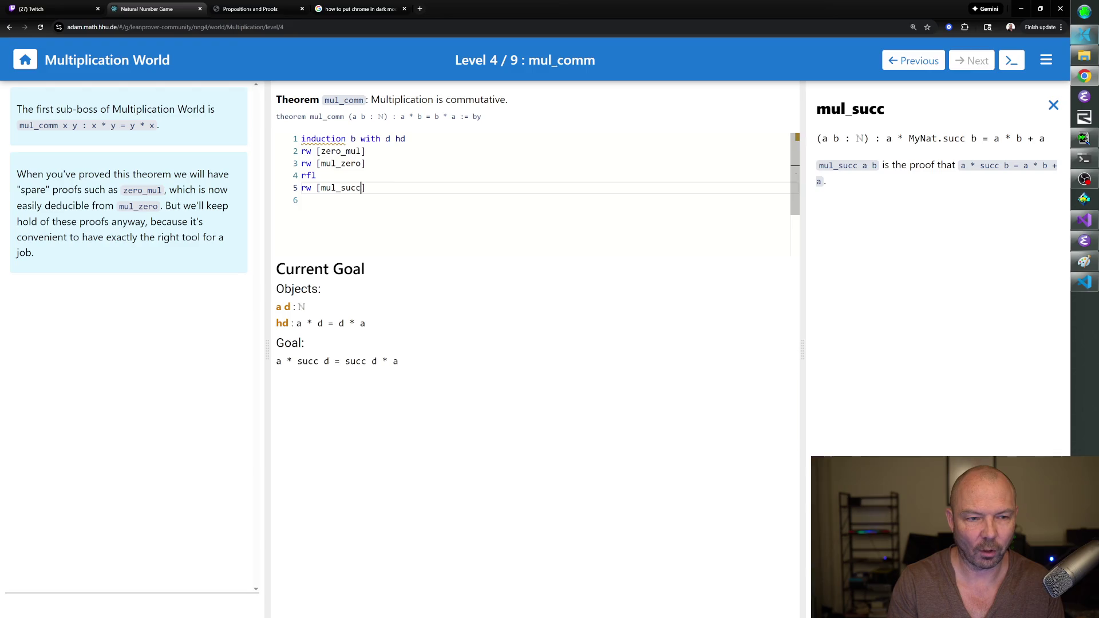
text(])
key(Return)
text(rw [succ_mul])
key(Return)
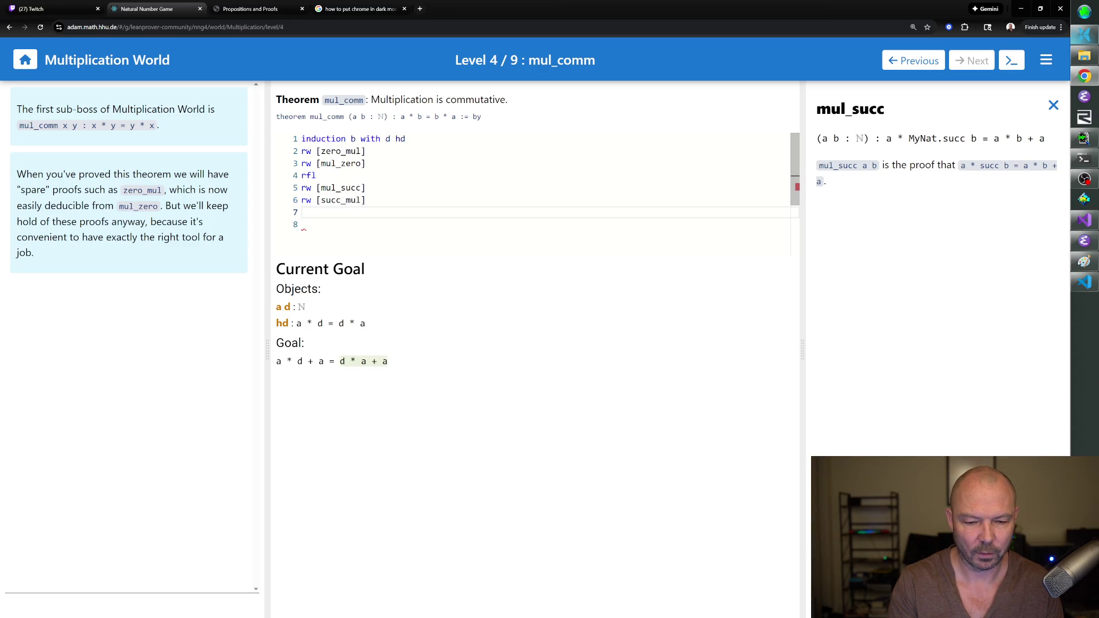
text(rw [hd])
key(Return)
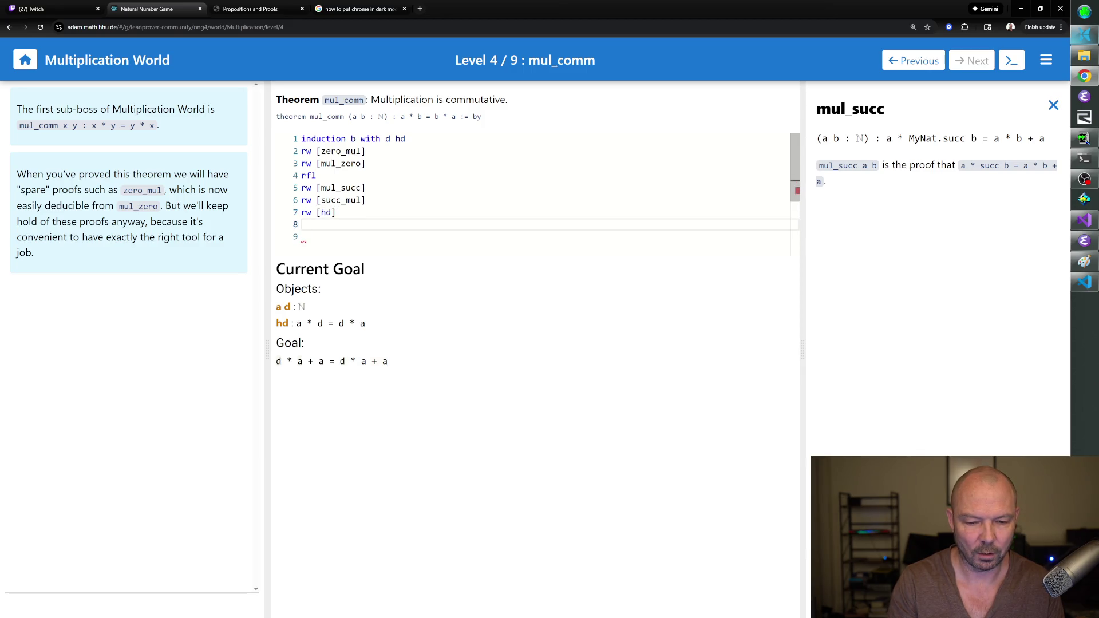
text(rfx)
key(Return)
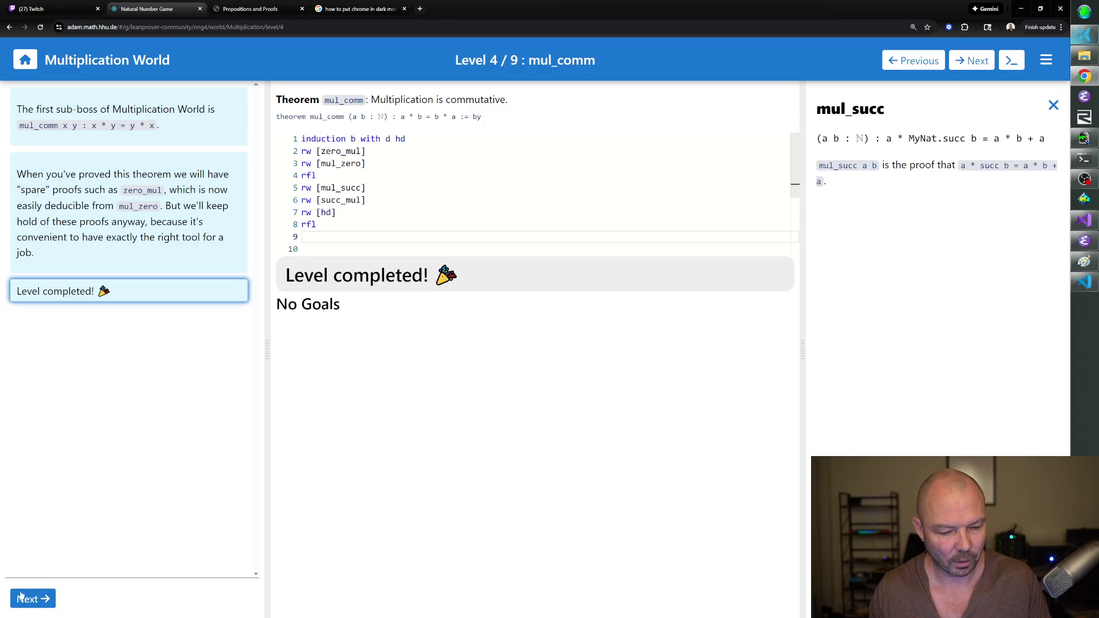
click(32, 598)
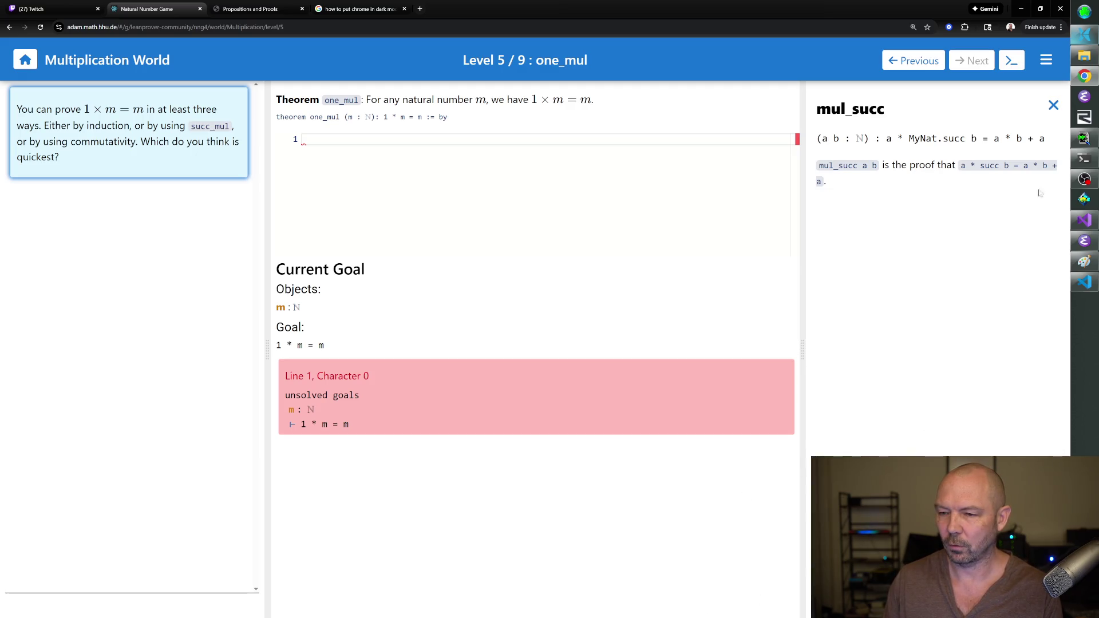
Check mul_one and mul_comm, then enter rw [mul_comm] as the first one_mul line.
click(1052, 106)
click(903, 173)
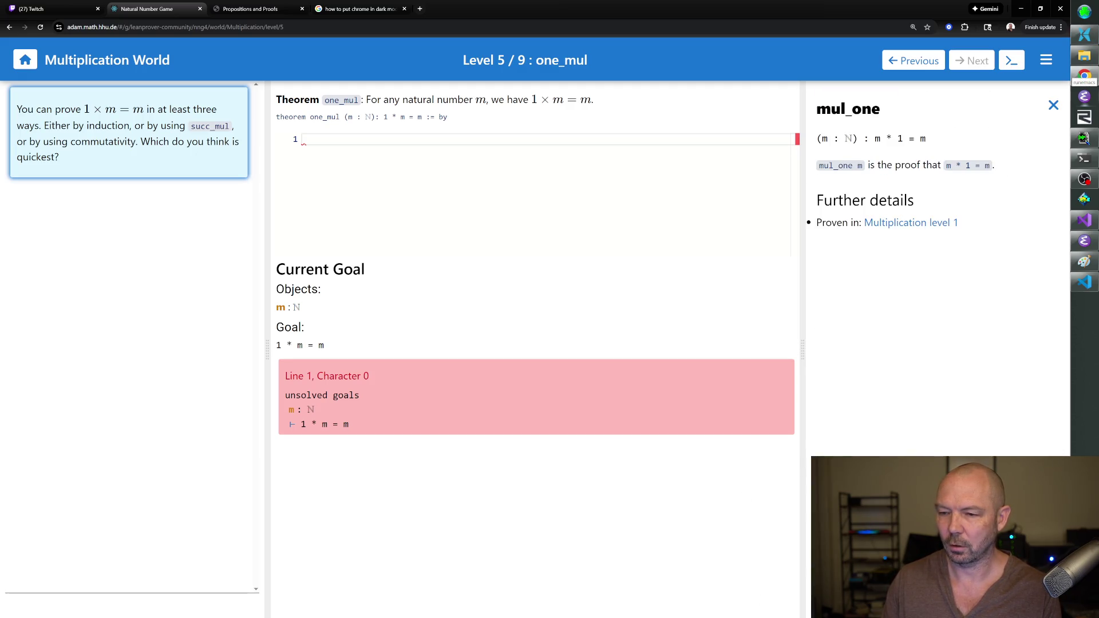
click(1053, 110)
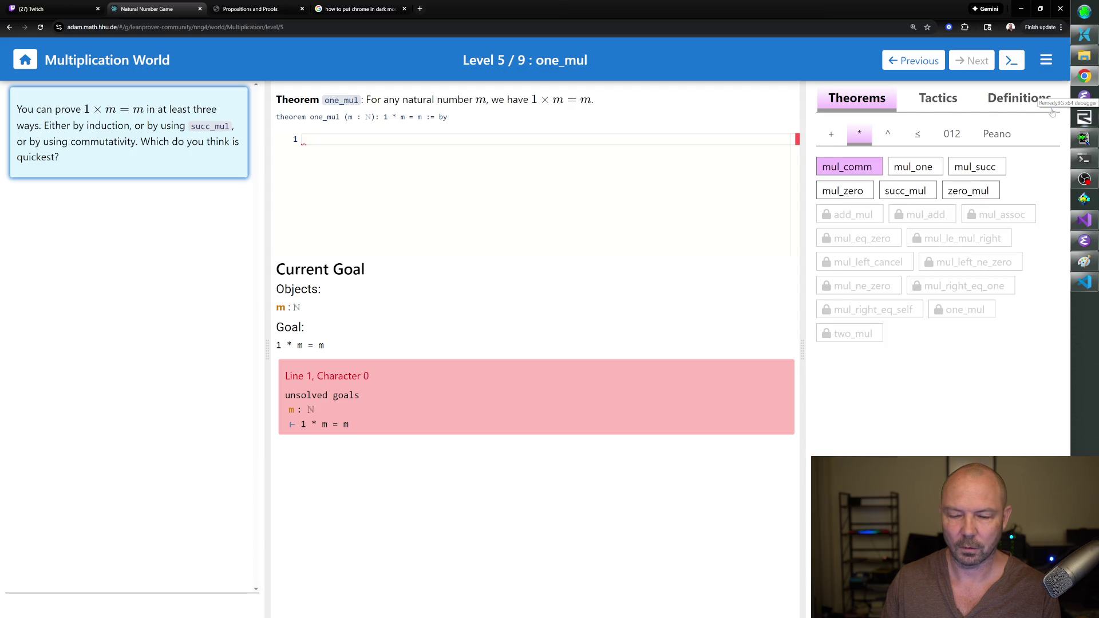
click(860, 173)
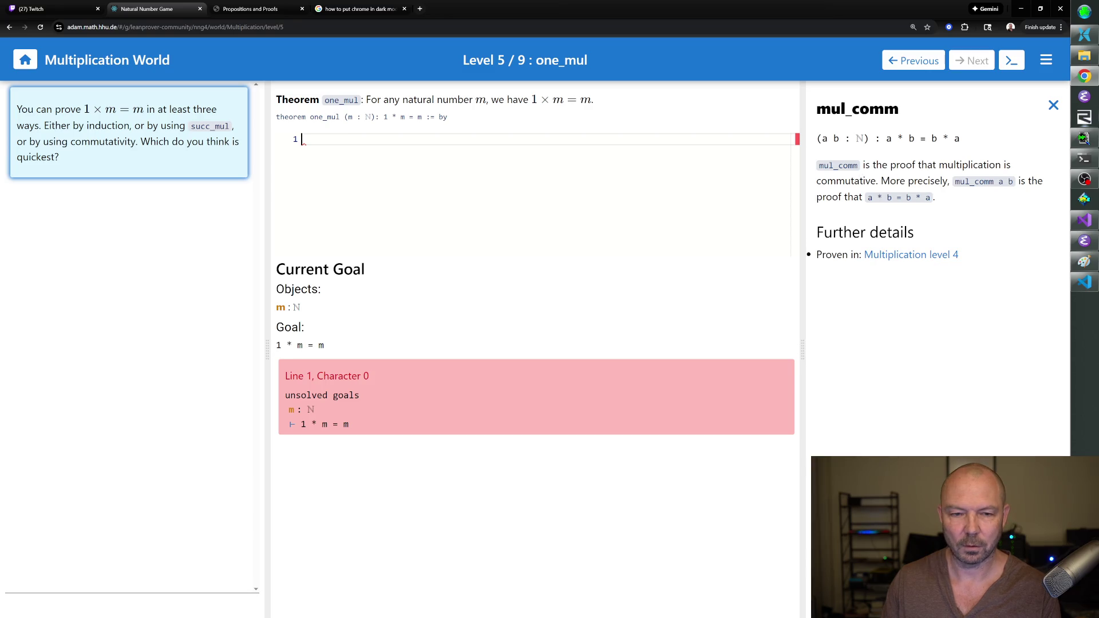
text(rw [mul_comm])
key(Return)
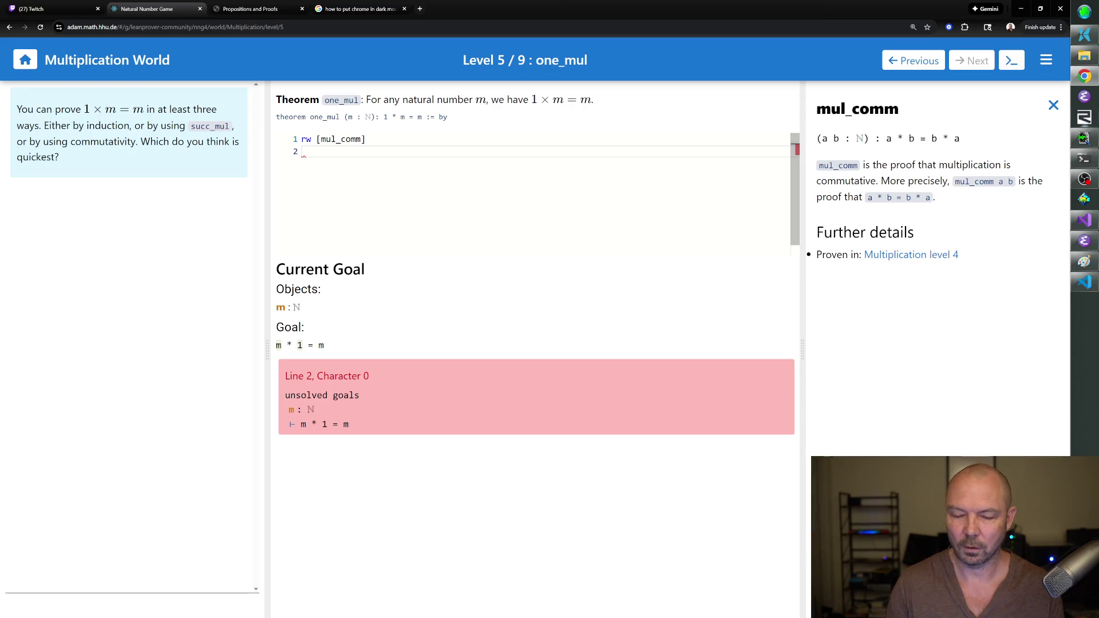
Finish one_mul with rw [mul_one] and rfl, then advance to two_mul.
click(1053, 104)
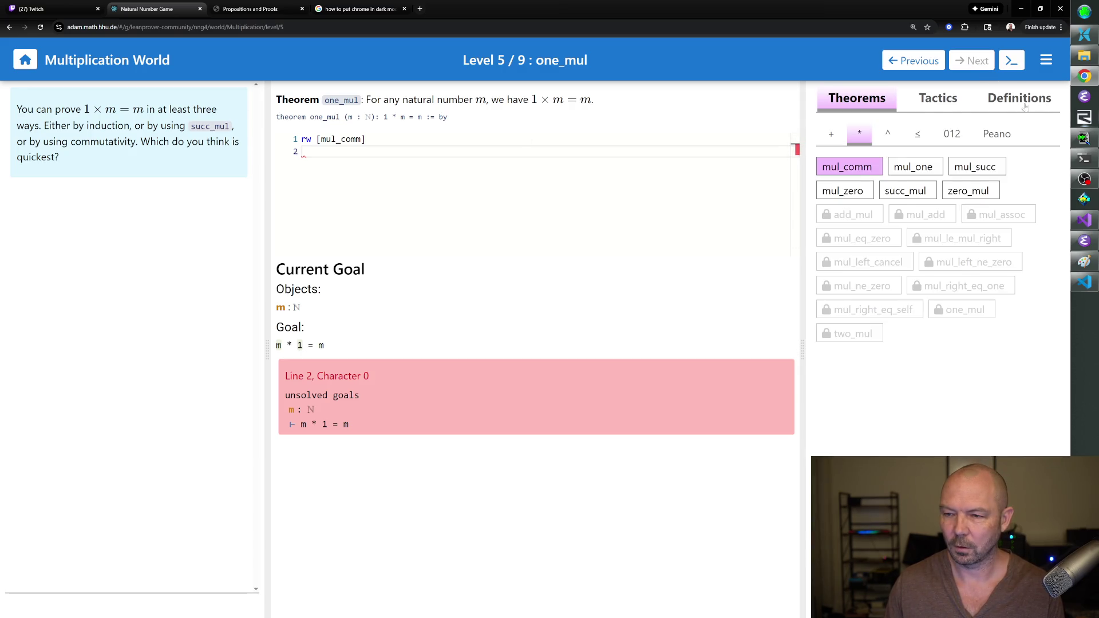
click(912, 167)
text(rw [mul_one])
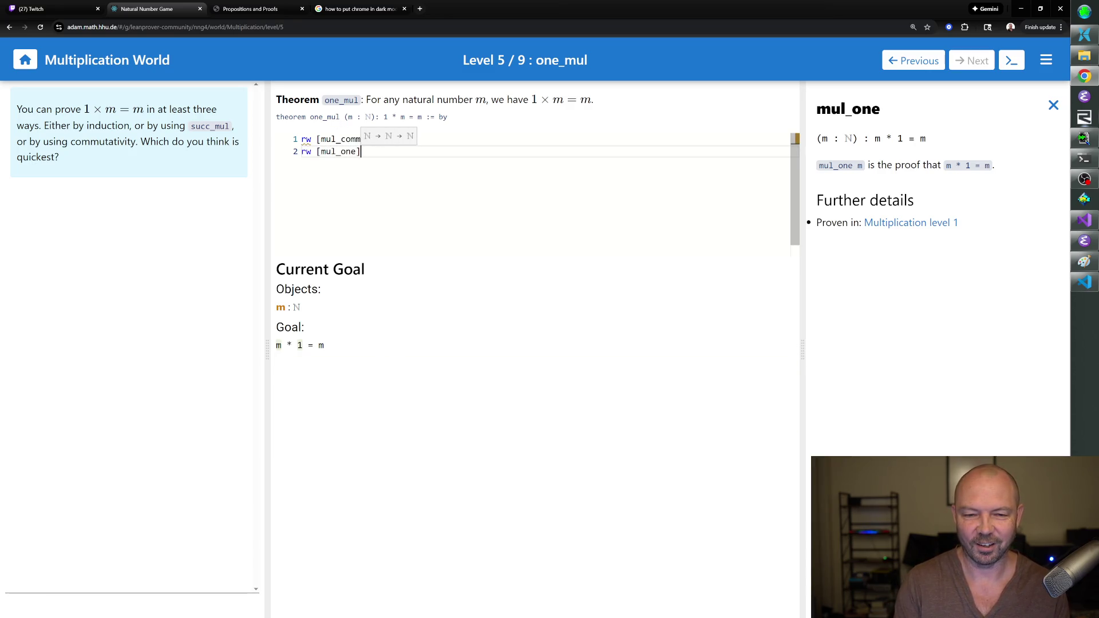
key(Return)
text(rfl)
key(Return)
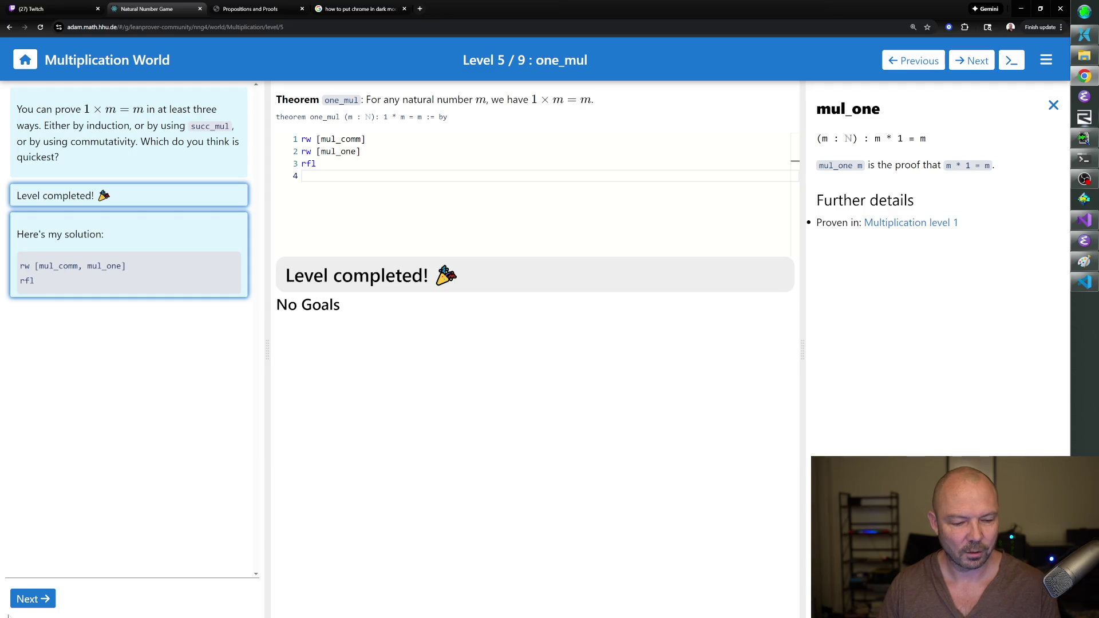
click(29, 598)
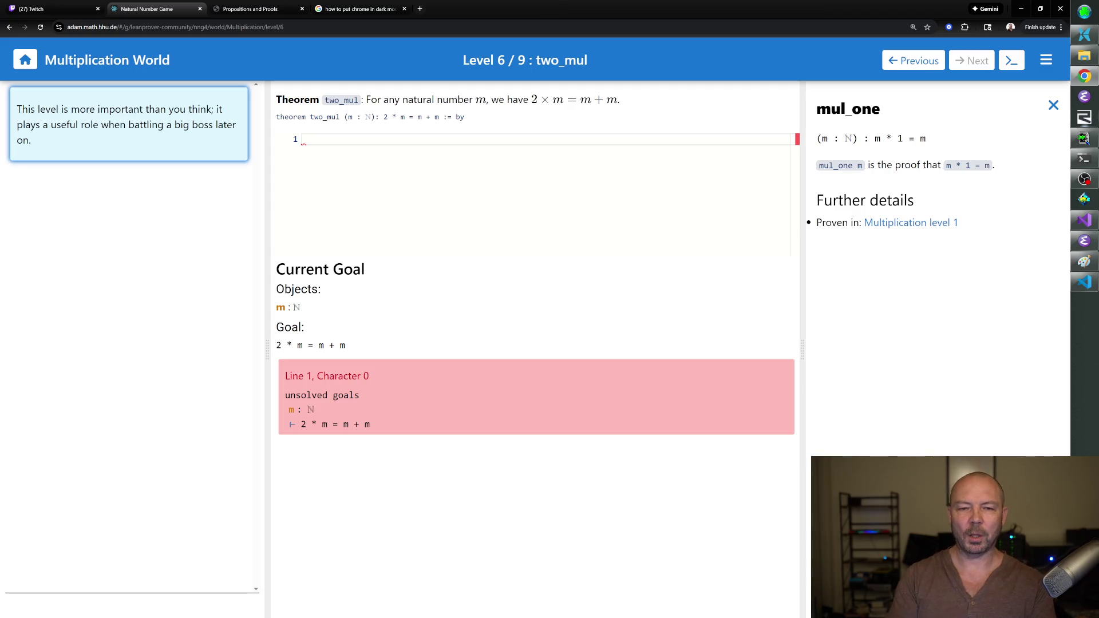
Rewrite with two_eq_succ_one, check succ_mul's statement, then add rw [succ_mul].
text(rw [two_eq_succ_)
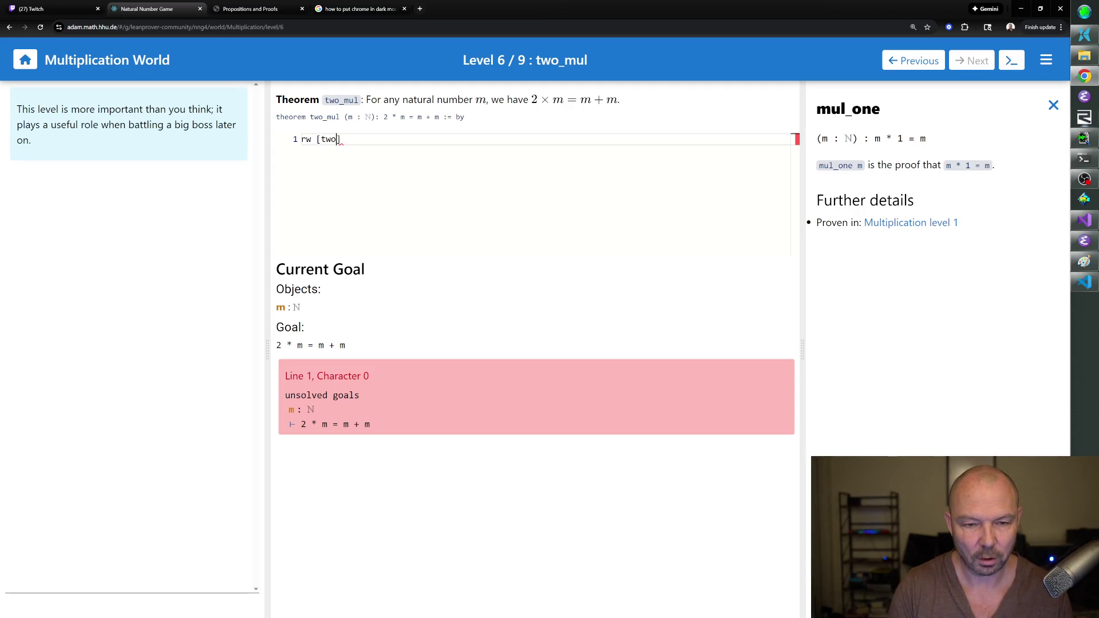
text(one])
key(Return)
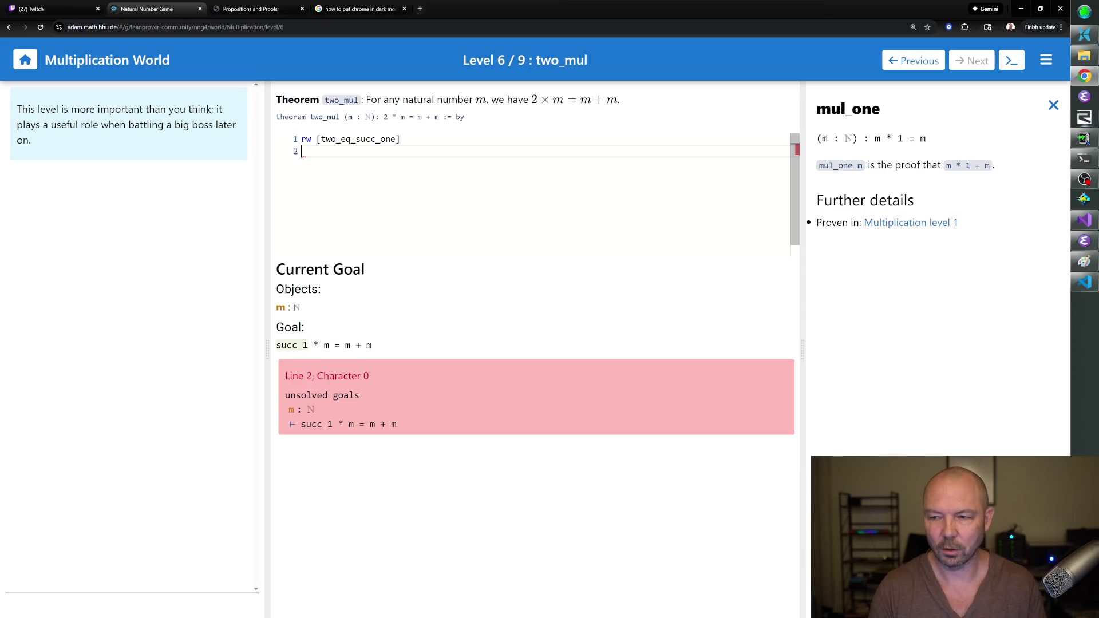
click(1053, 104)
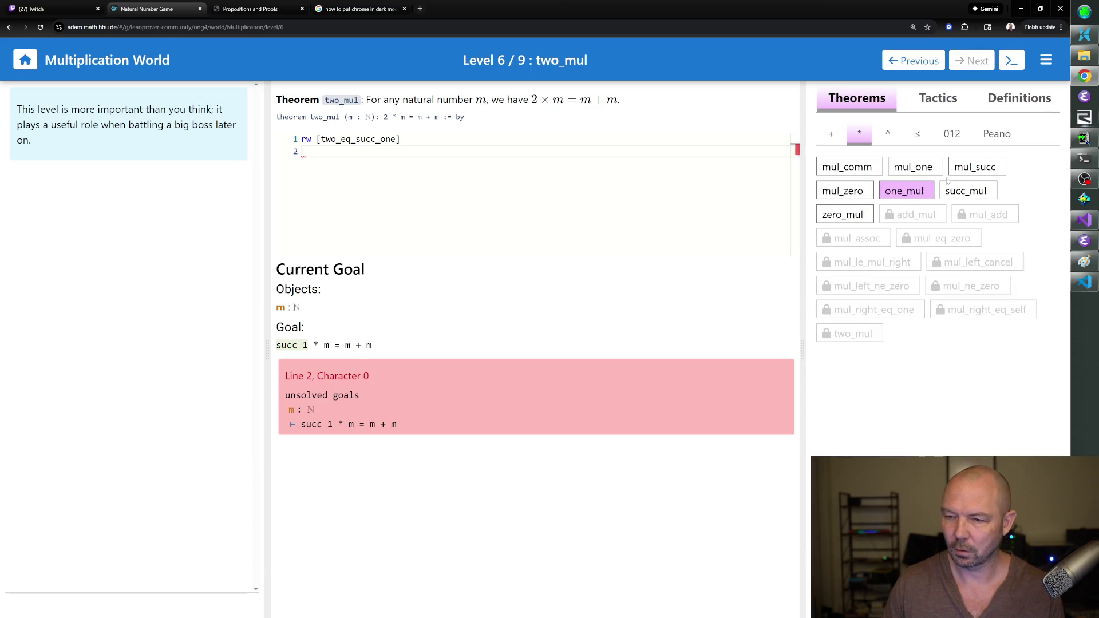
mouse_move(867, 167)
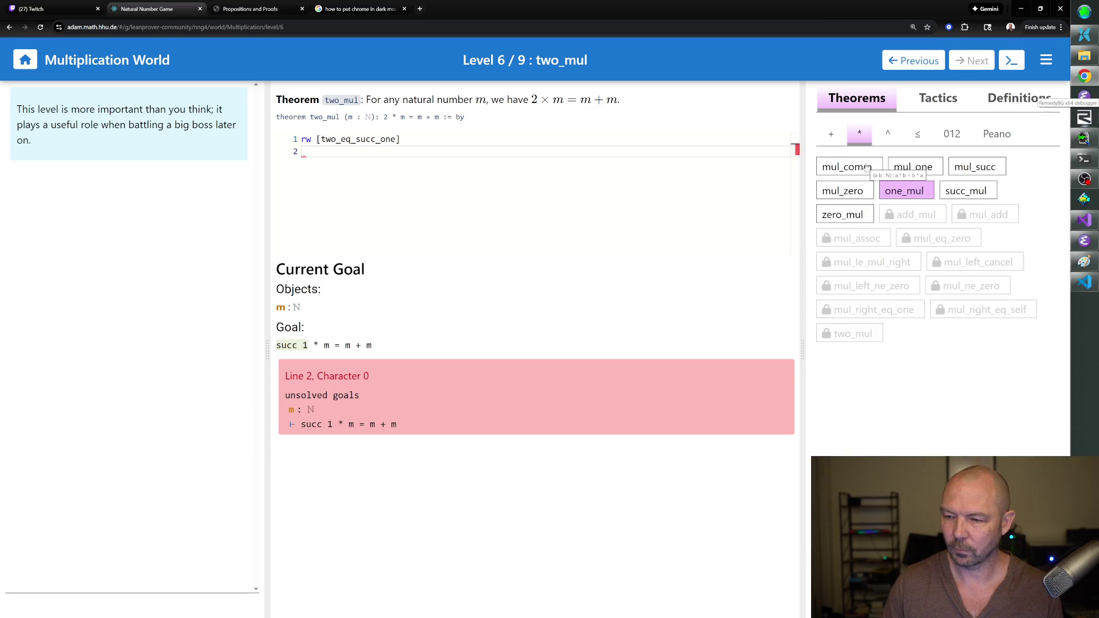
click(977, 194)
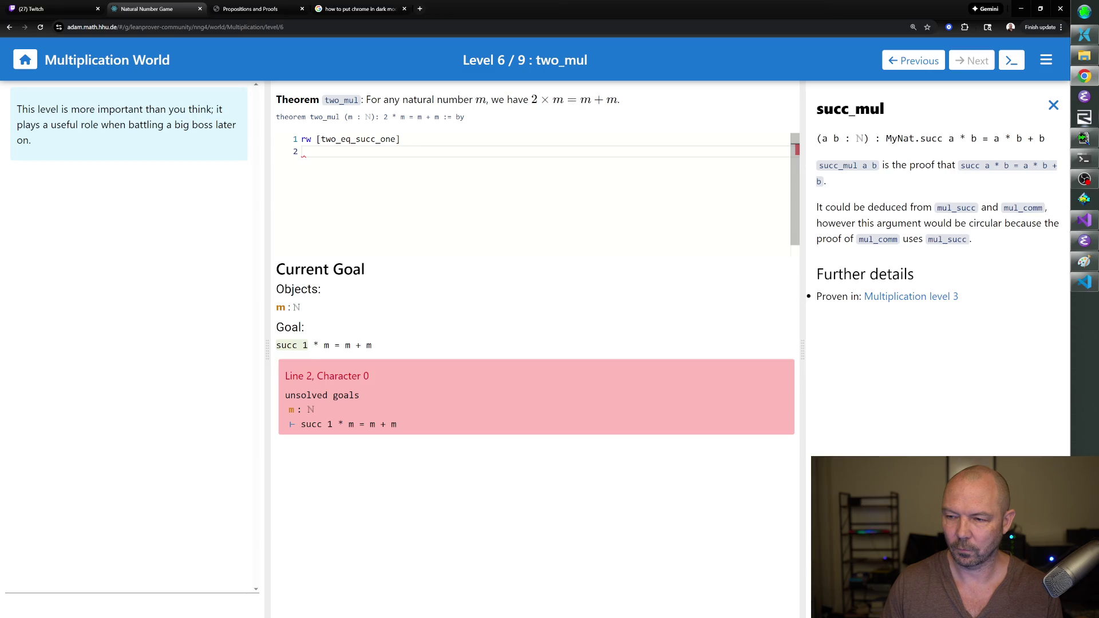
text(rw [succ_mul)
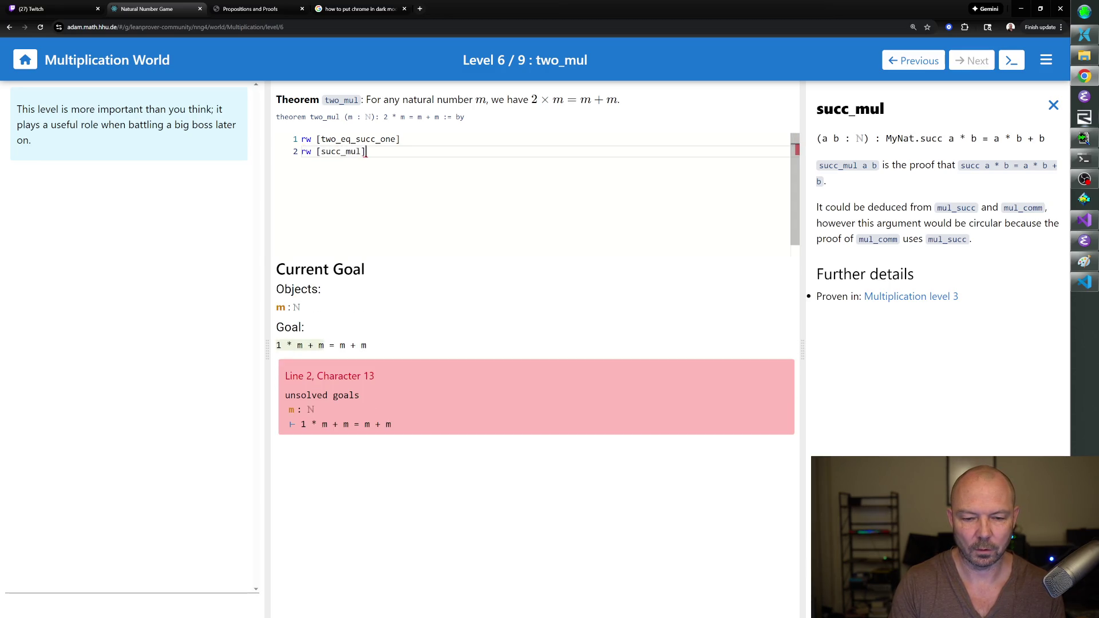
key(Return)
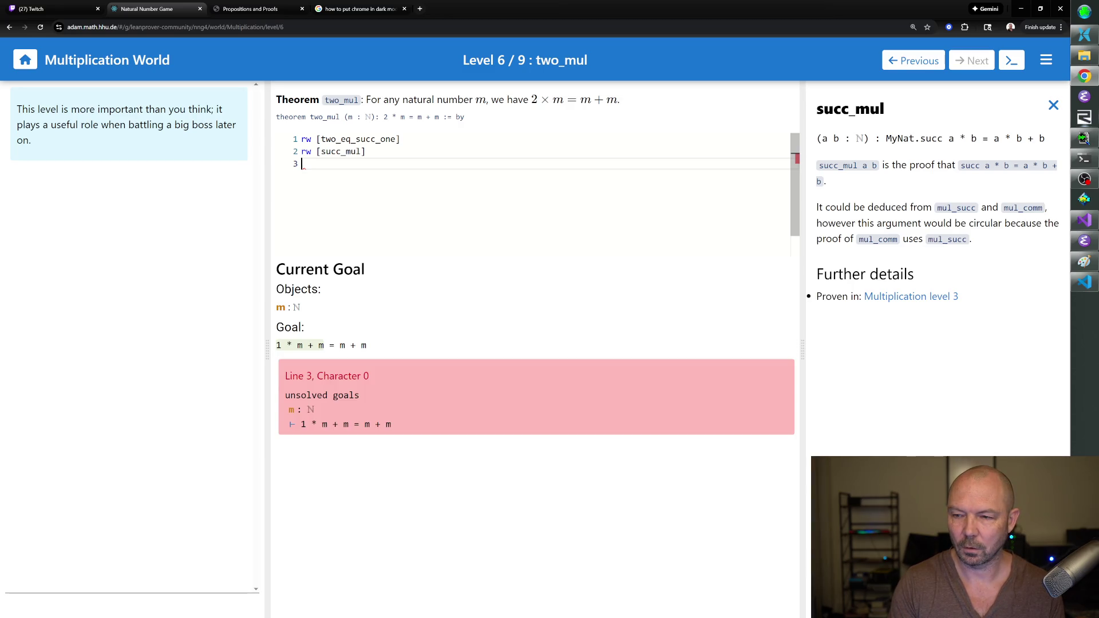
Finish two_mul with rw [one_mul] and rfl, then advance to mul_add.
text(rw [one_mul])
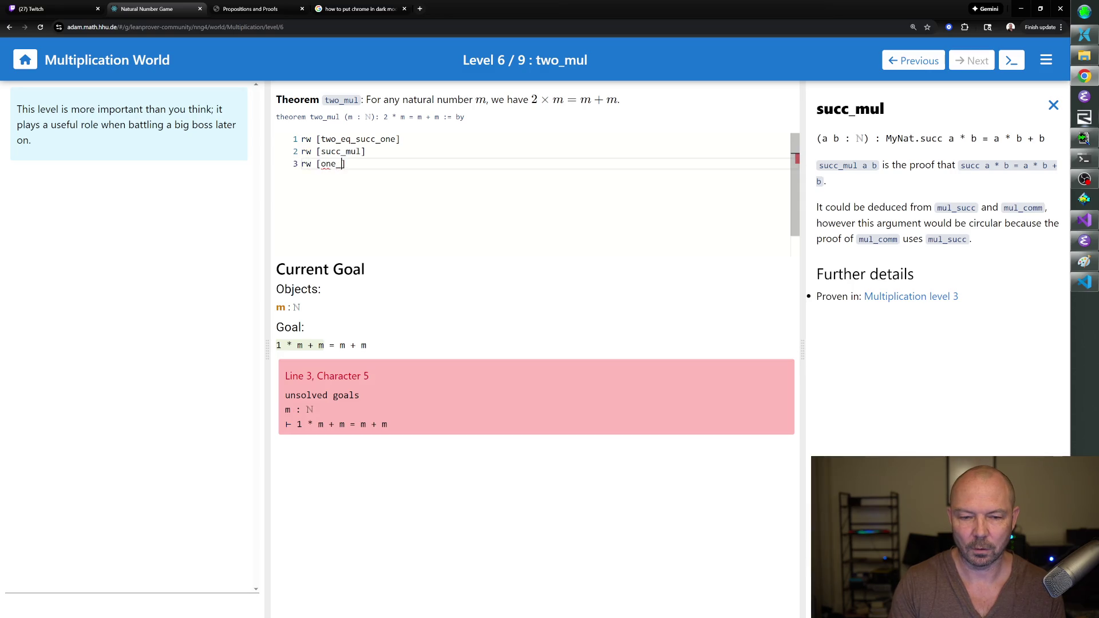
key(Return)
text(rfl)
key(Return)
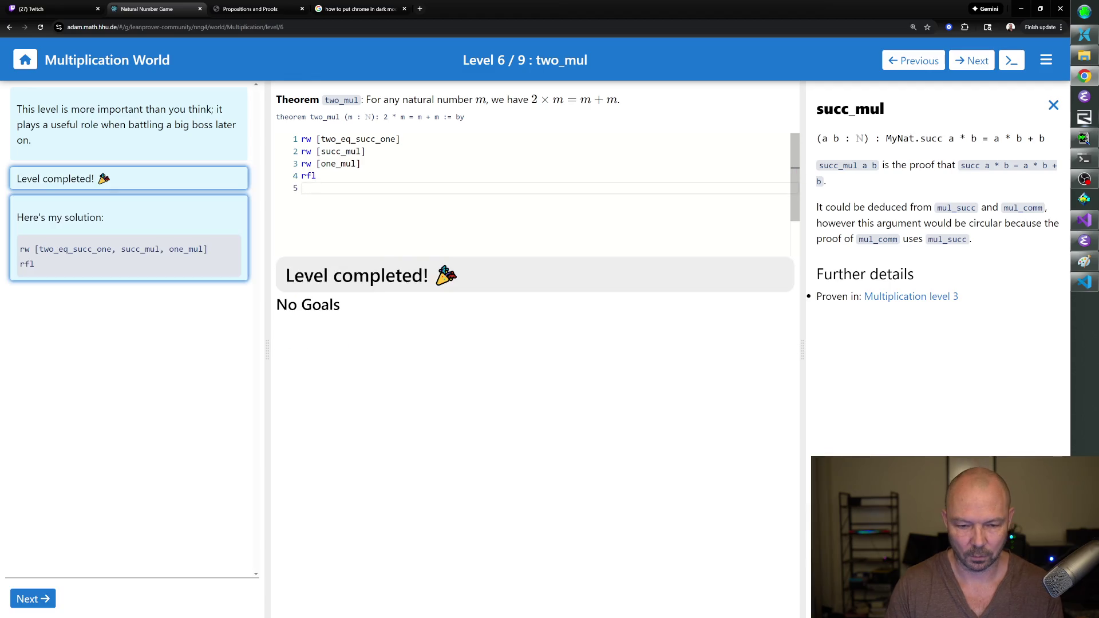
click(29, 605)
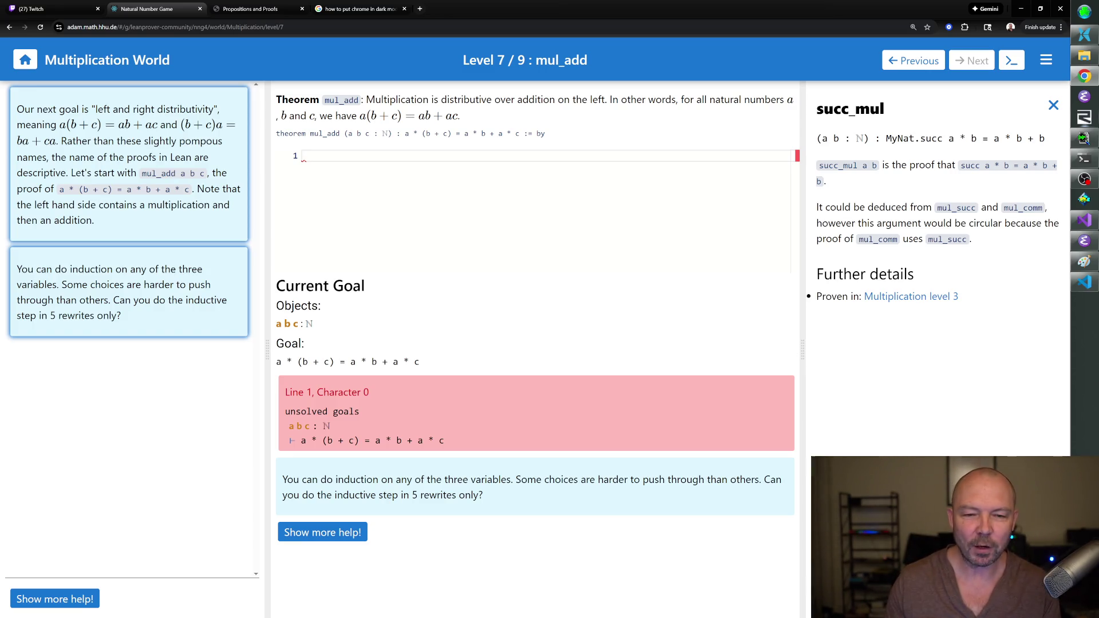
text(thicc succ)
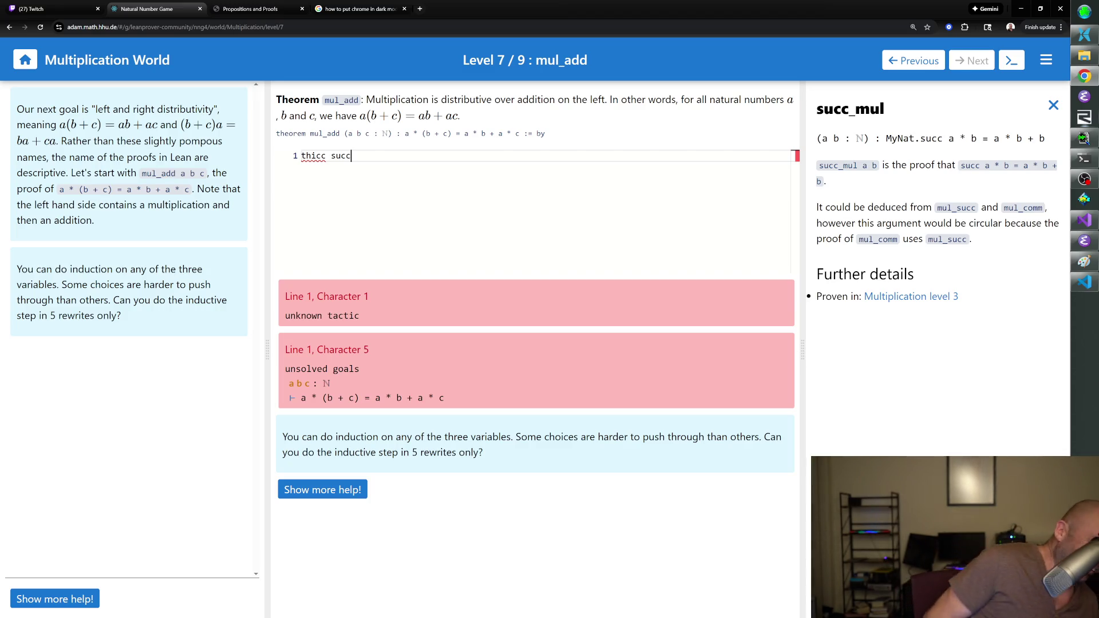
key(ctrl+a)
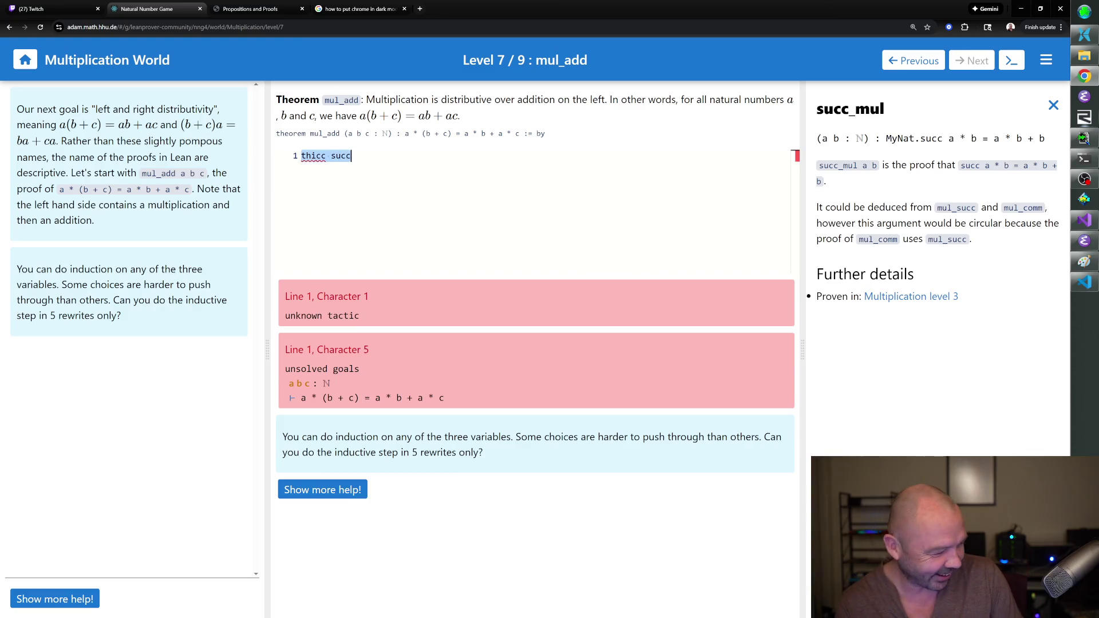
key(BackSpace)
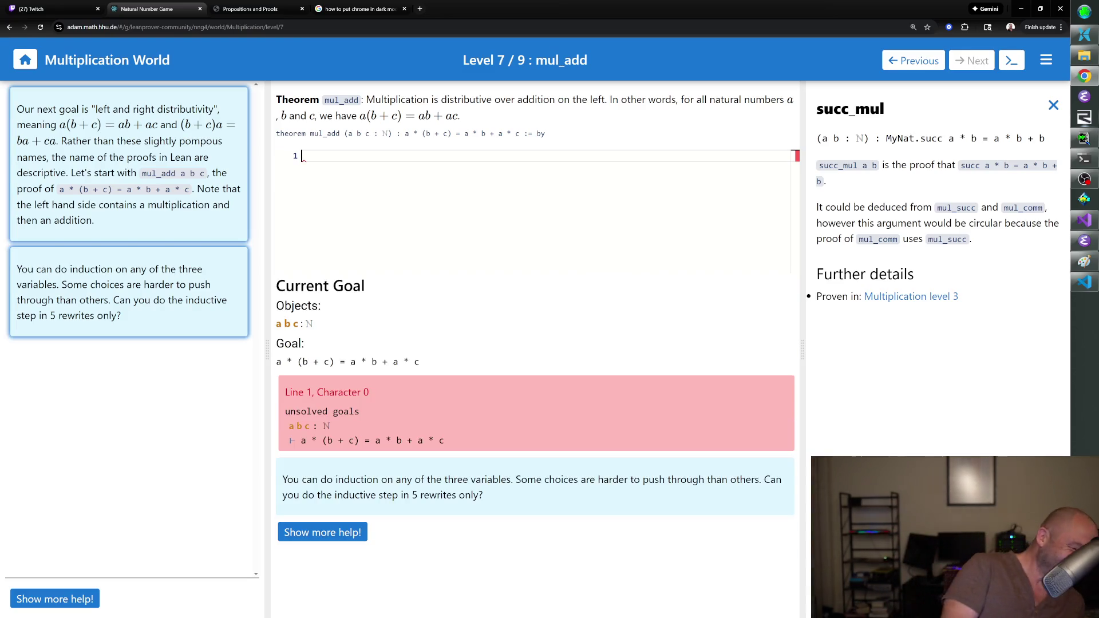
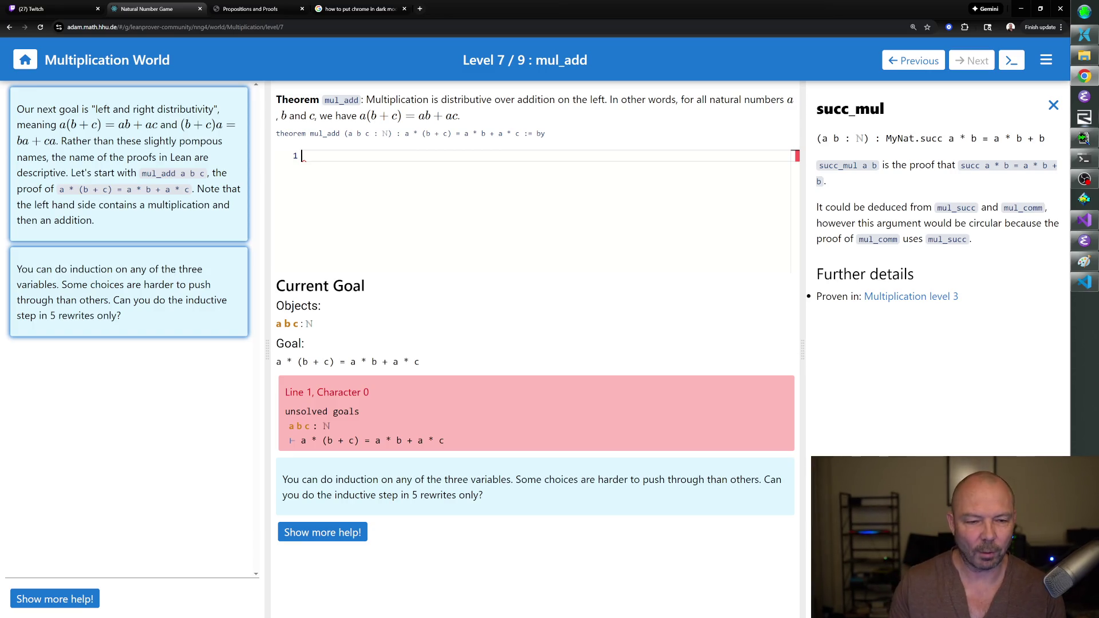
Start mul_add with induction on a using e and he, then add rw [zero_mul] on line 2.
text(induction a )
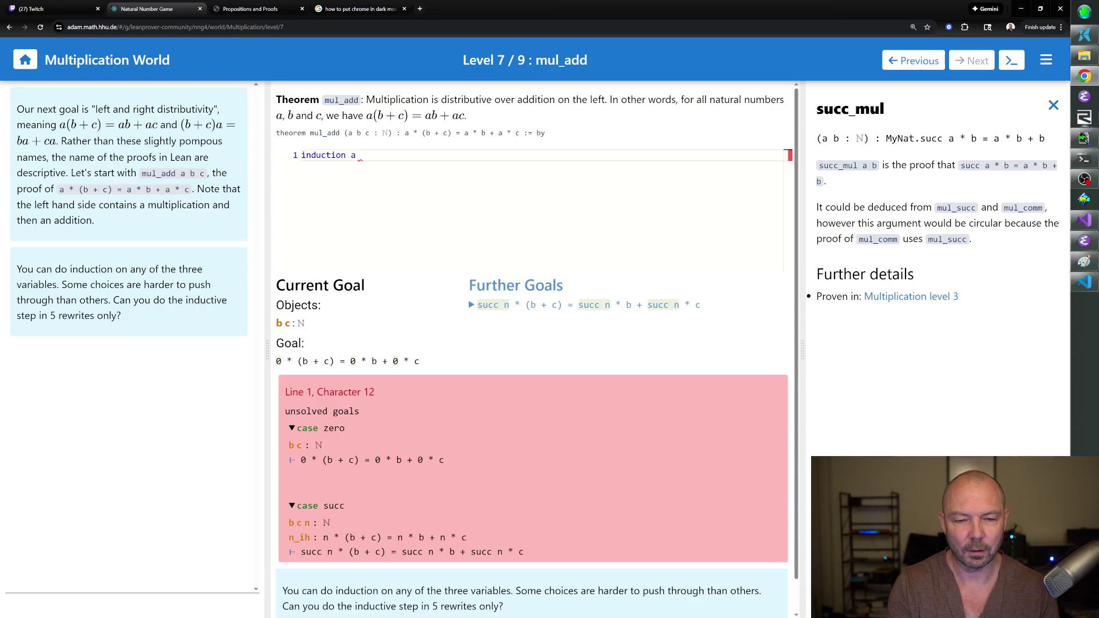
text(with )
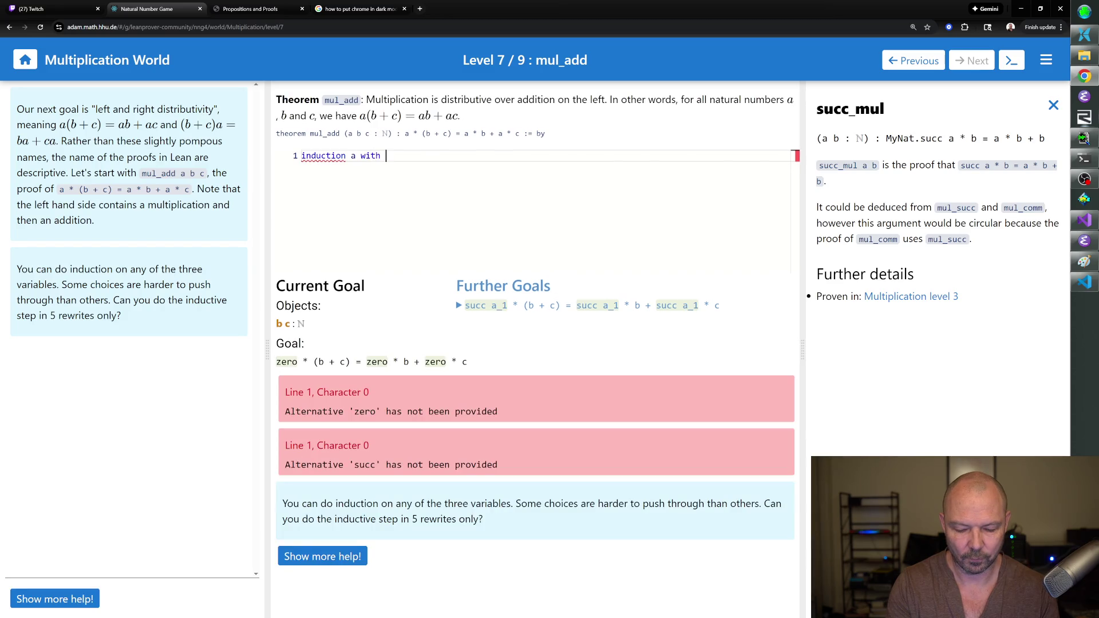
text(e he)
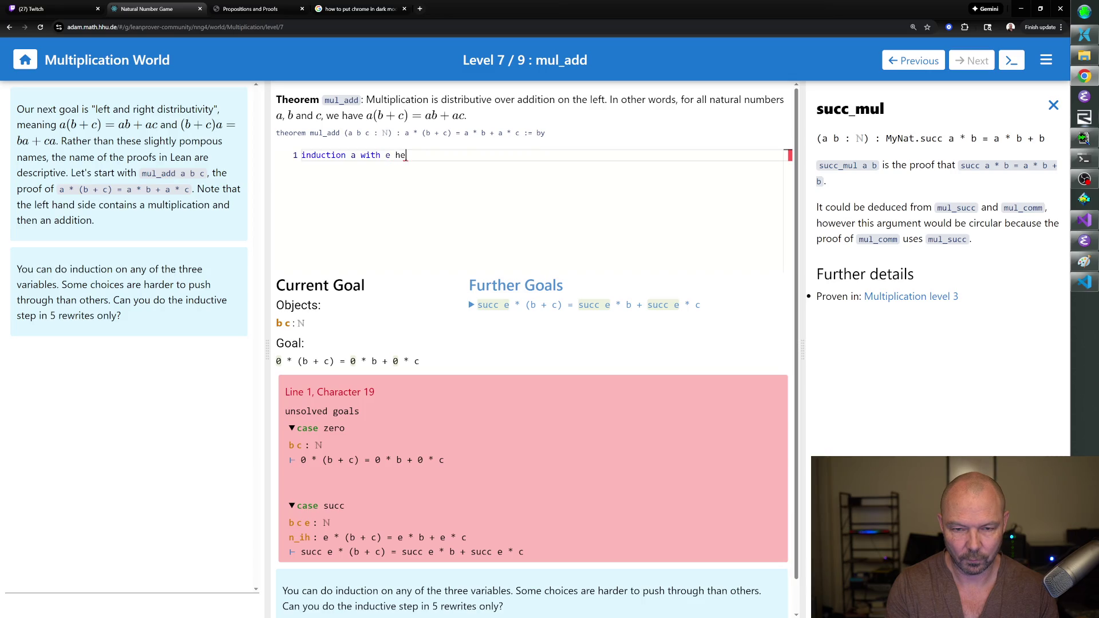
key(Return)
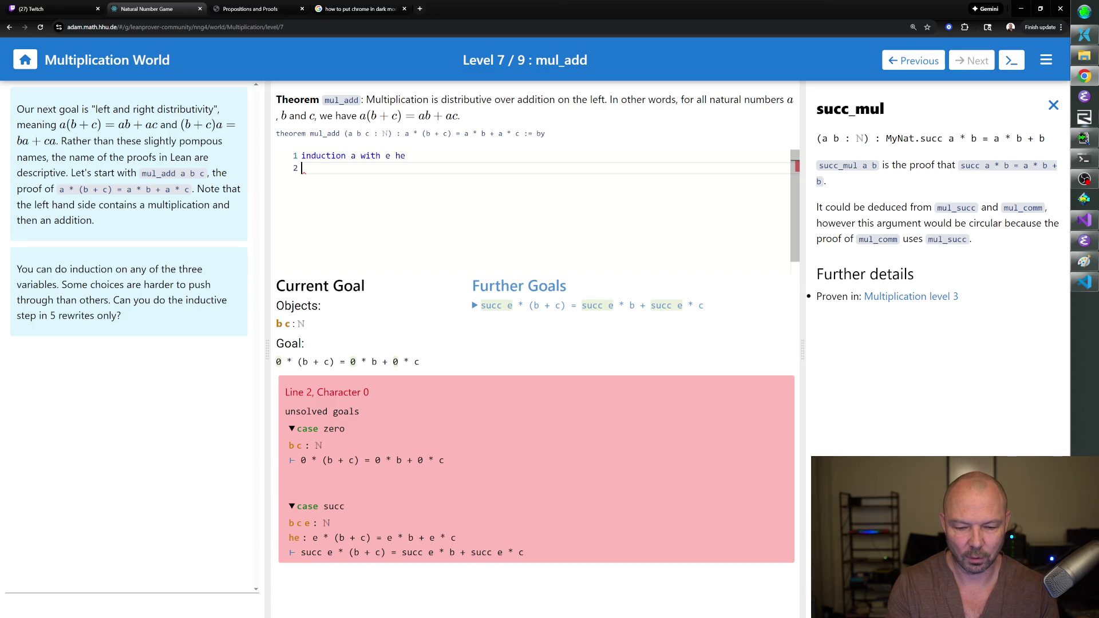
text(rw zero_mul)
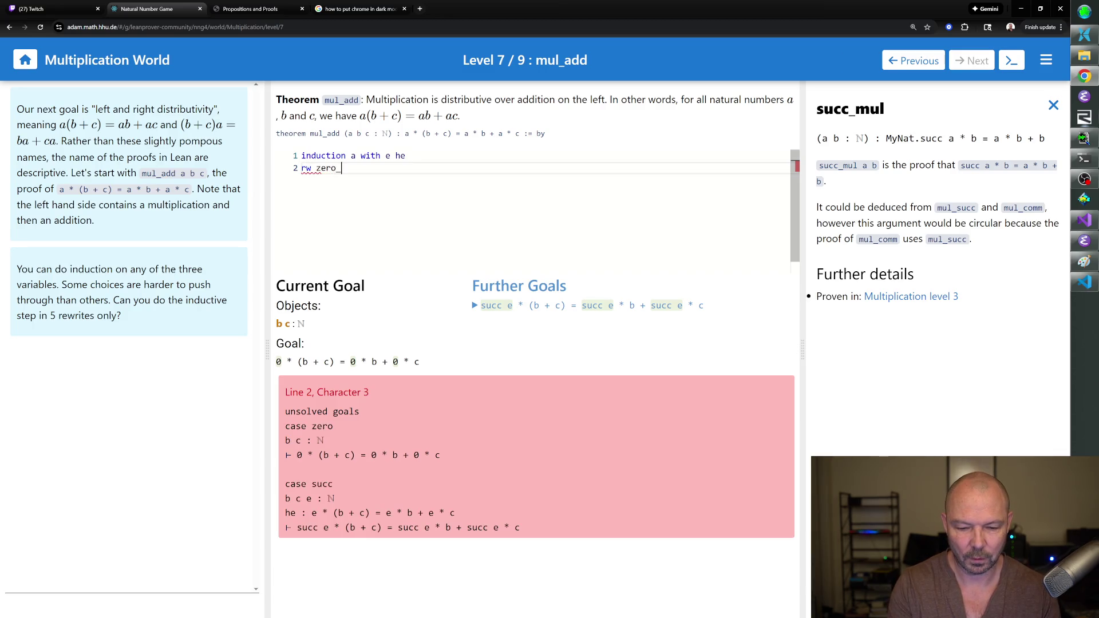
key(Return)
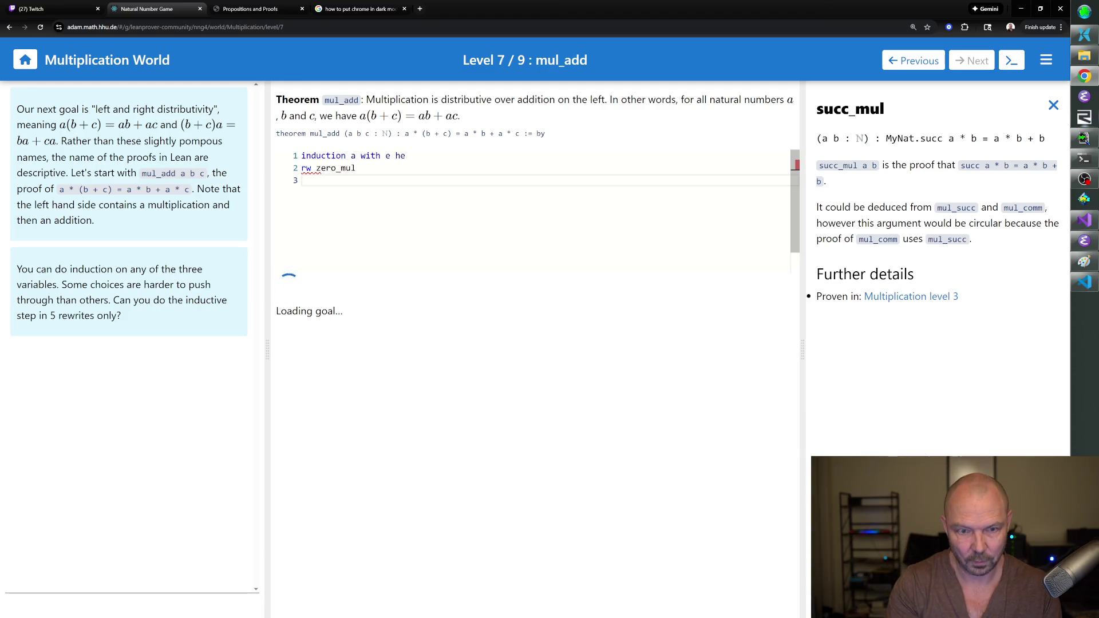
key(BackSpace)
key(BackSpace)
key(BackSpace)
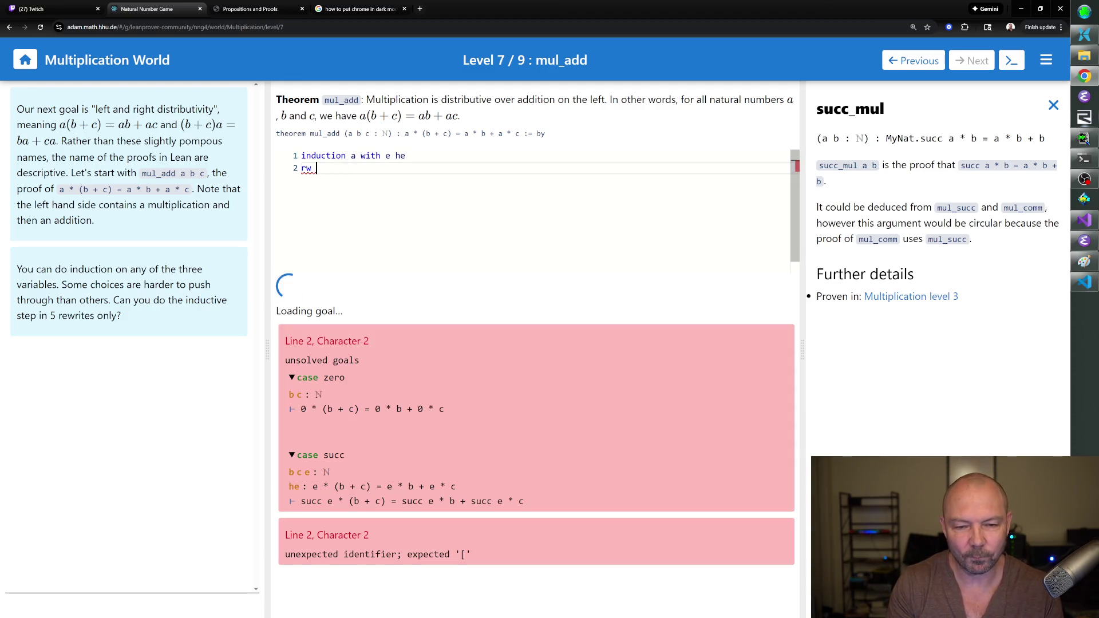
text([zero_mul])
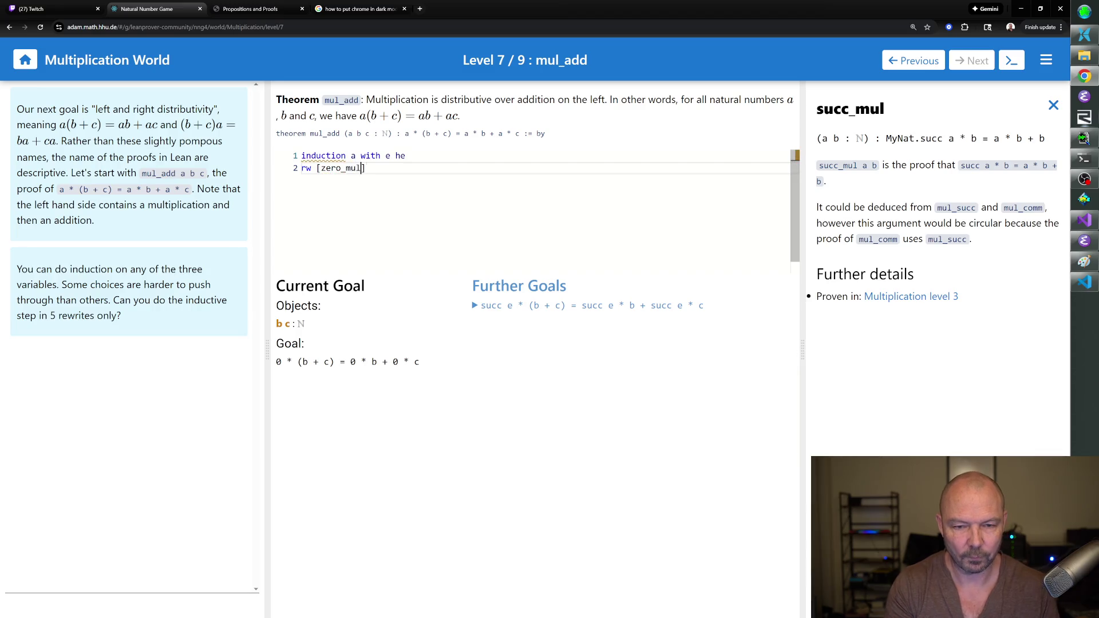
key(Return)
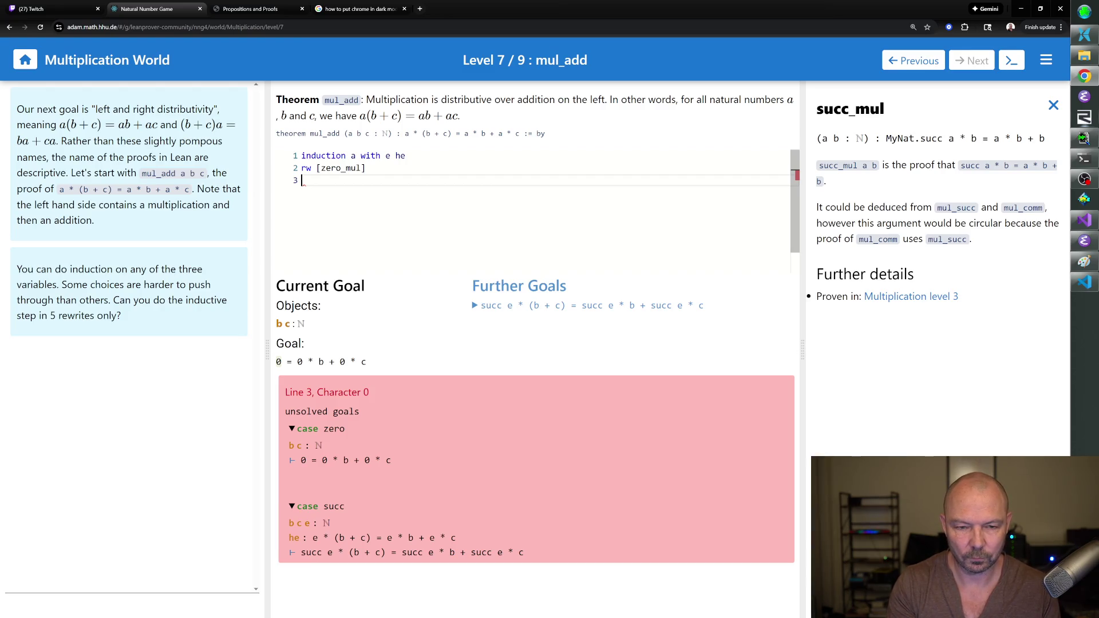
click(302, 168)
Close the zero case with repeat rw [zero_mul], rw [zero_add] and rfl.
text(repeat)
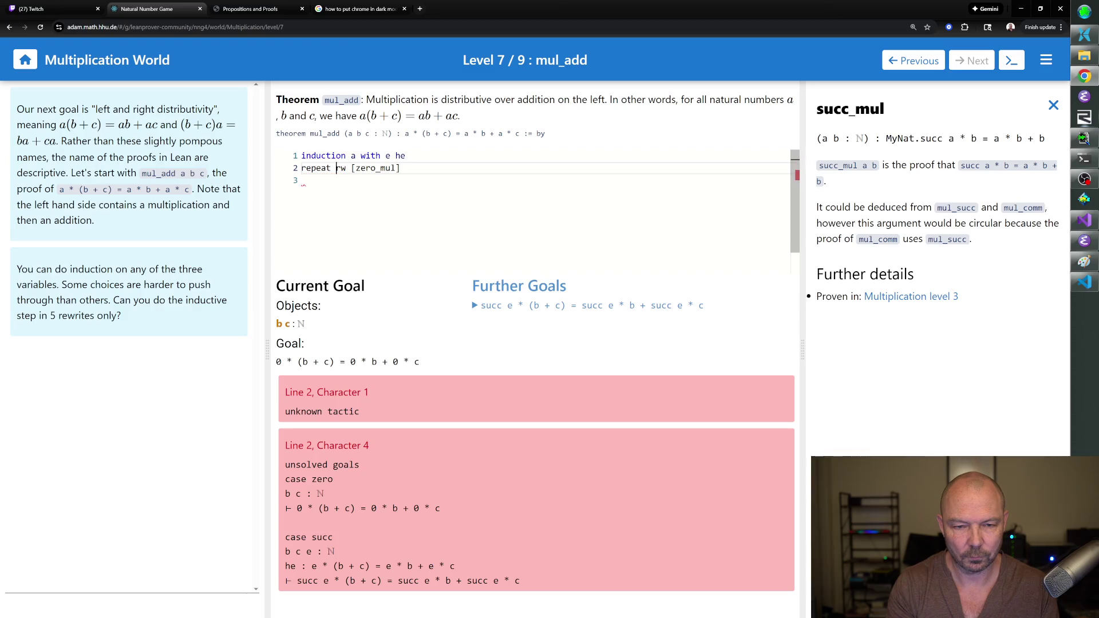
click(301, 180)
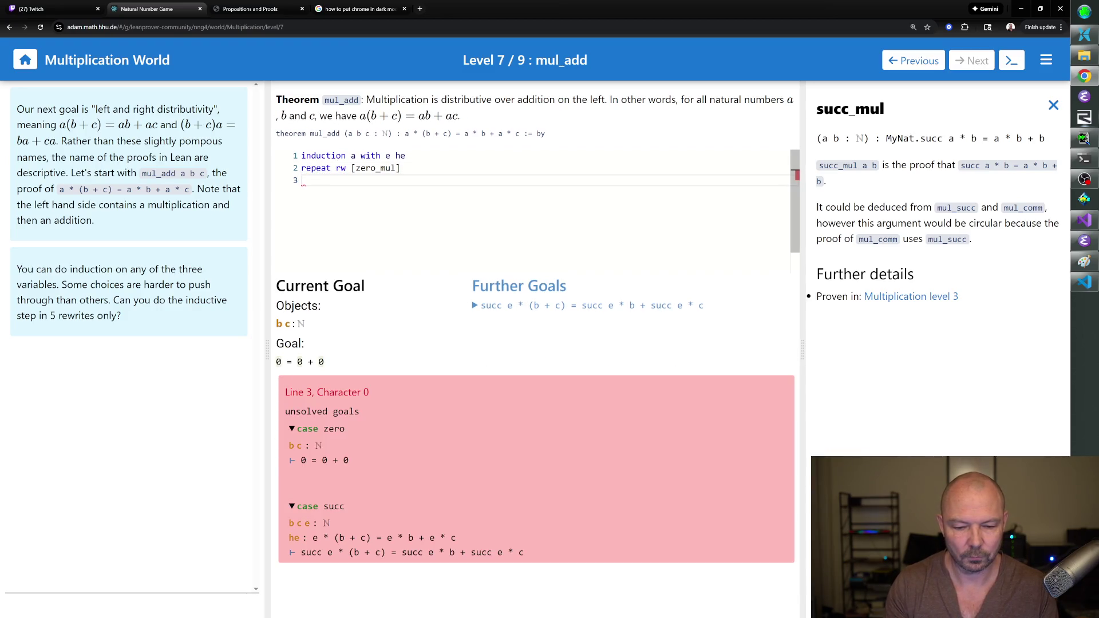
text(r)
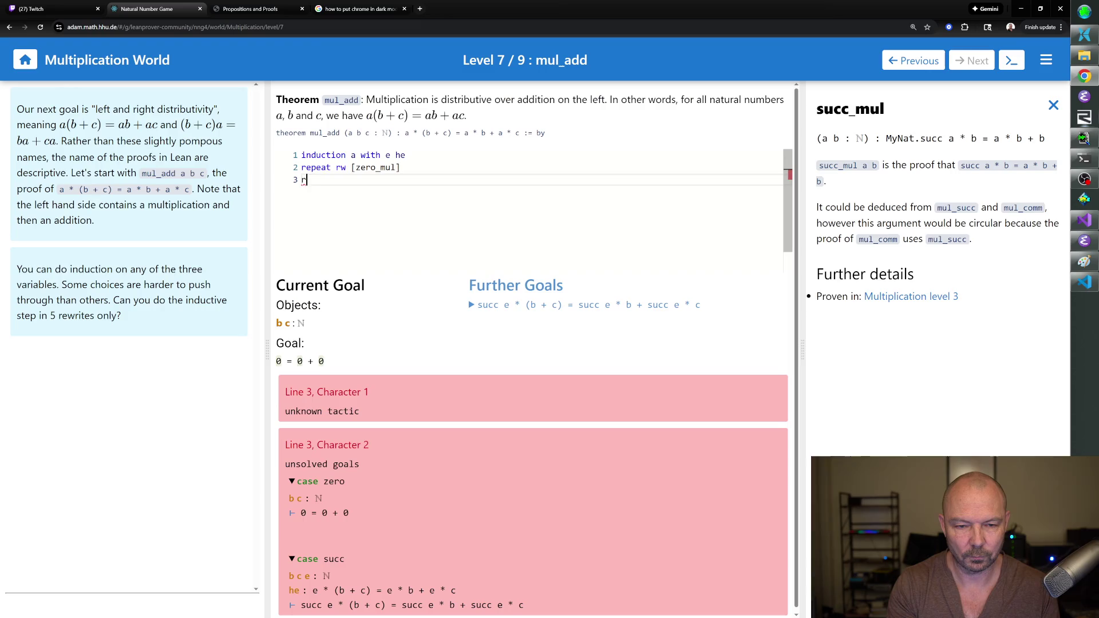
text(w [zero_add])
key(Return)
text(rfl)
key(Return)
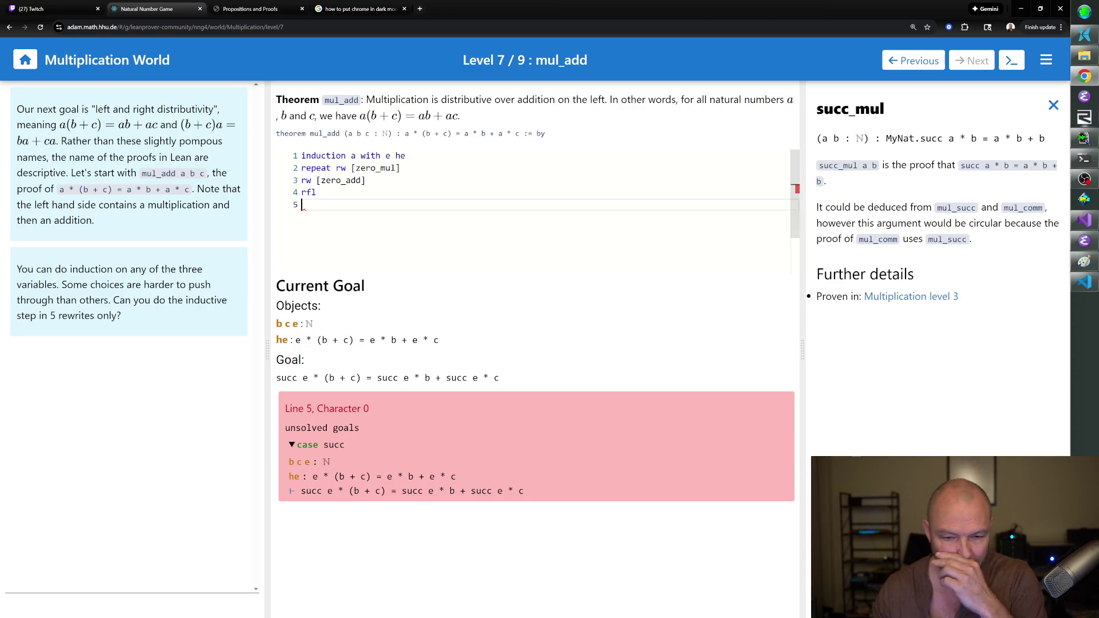
text(rw suc_mull)
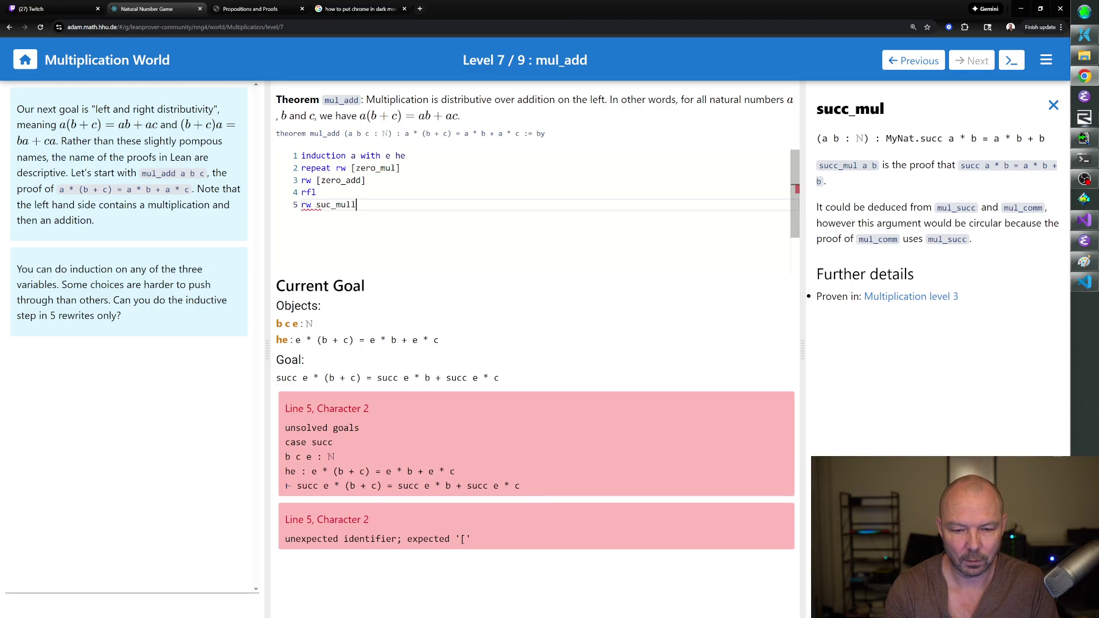
Correct the typo to rw [succ_mul] and add rw [he], giving e * b + e * c + (b + c).
key(BackSpace)
key(BackSpace)
key(BackSpace)
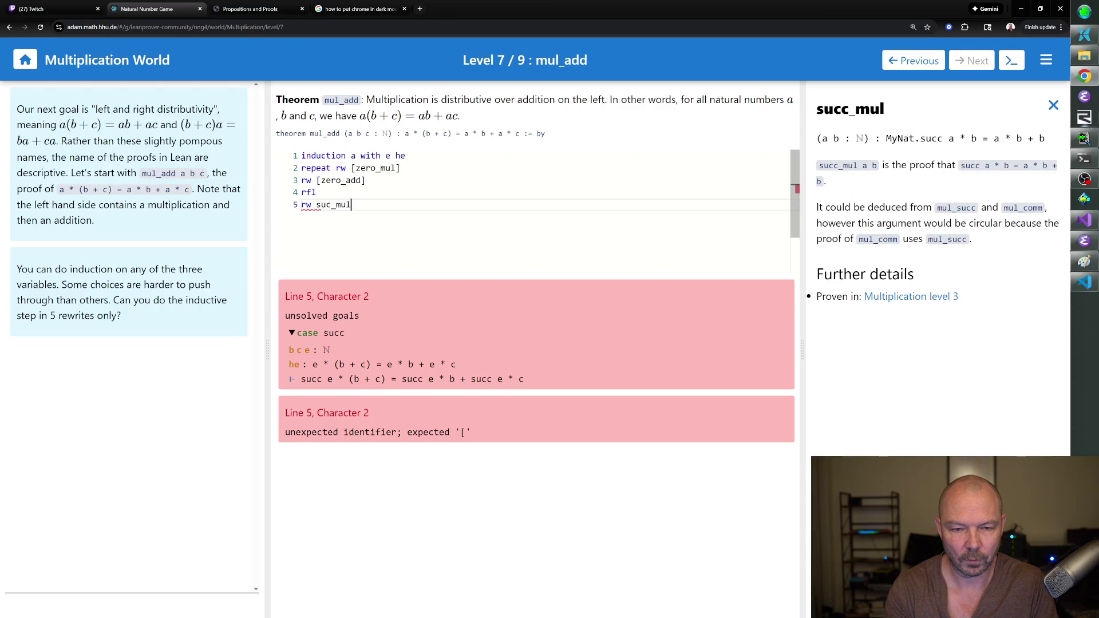
text([)
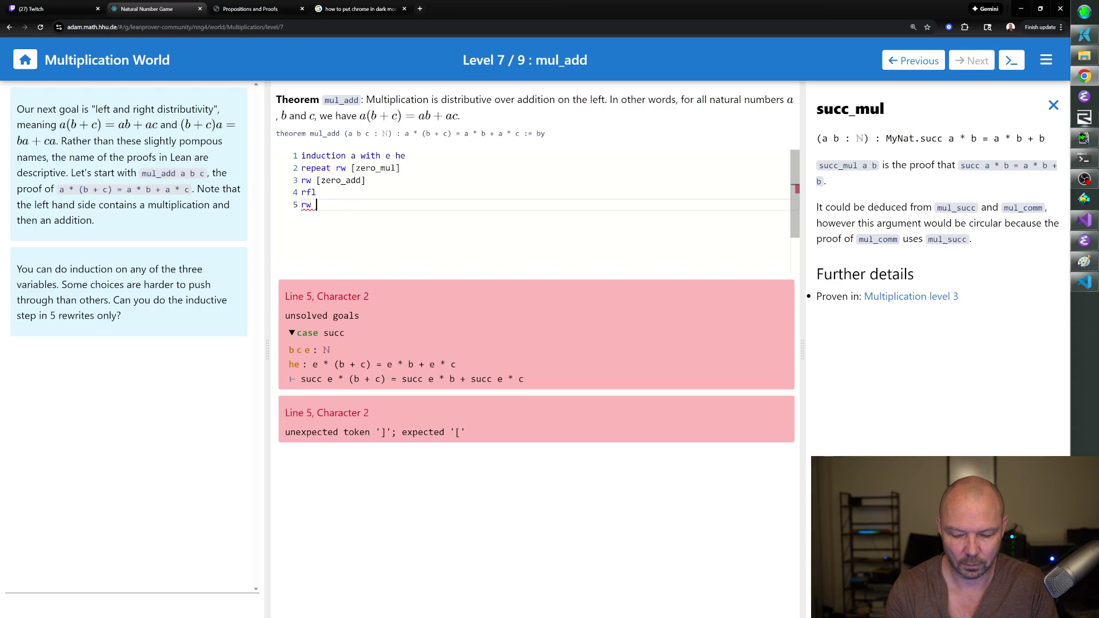
text(suc_mul)
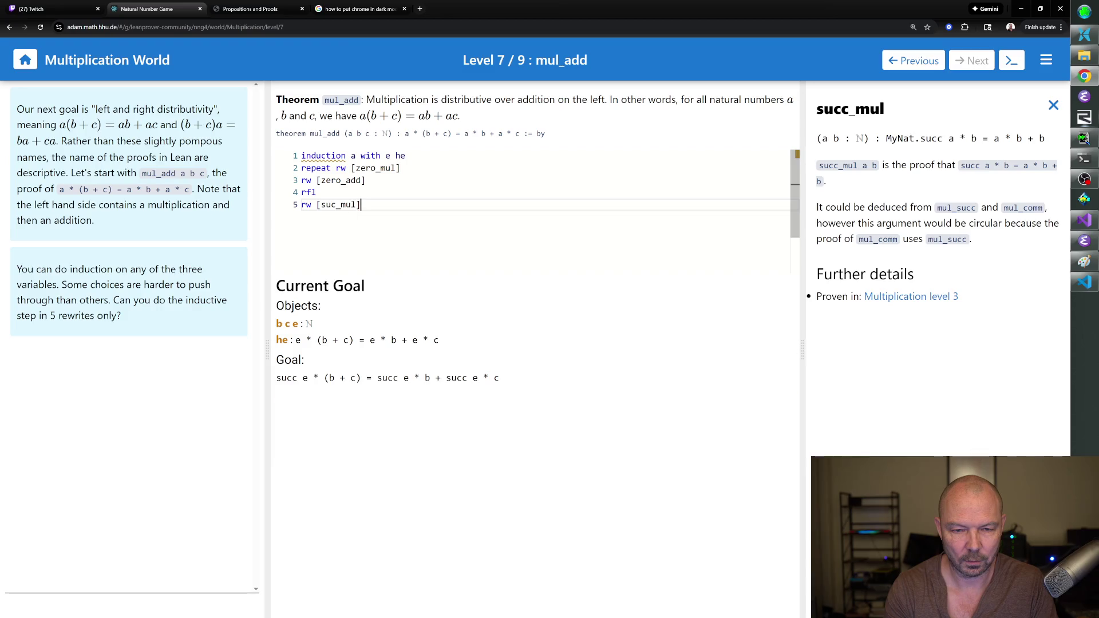
key(BackSpace)
key(BackSpace)
key(BackSpace)
text(c_mul])
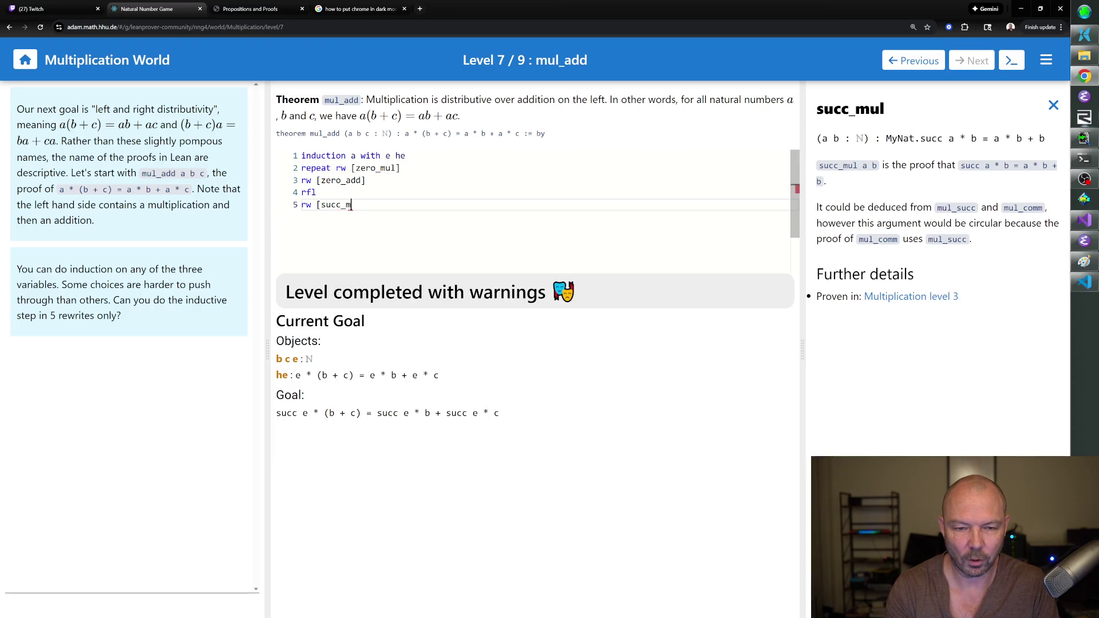
key(Return)
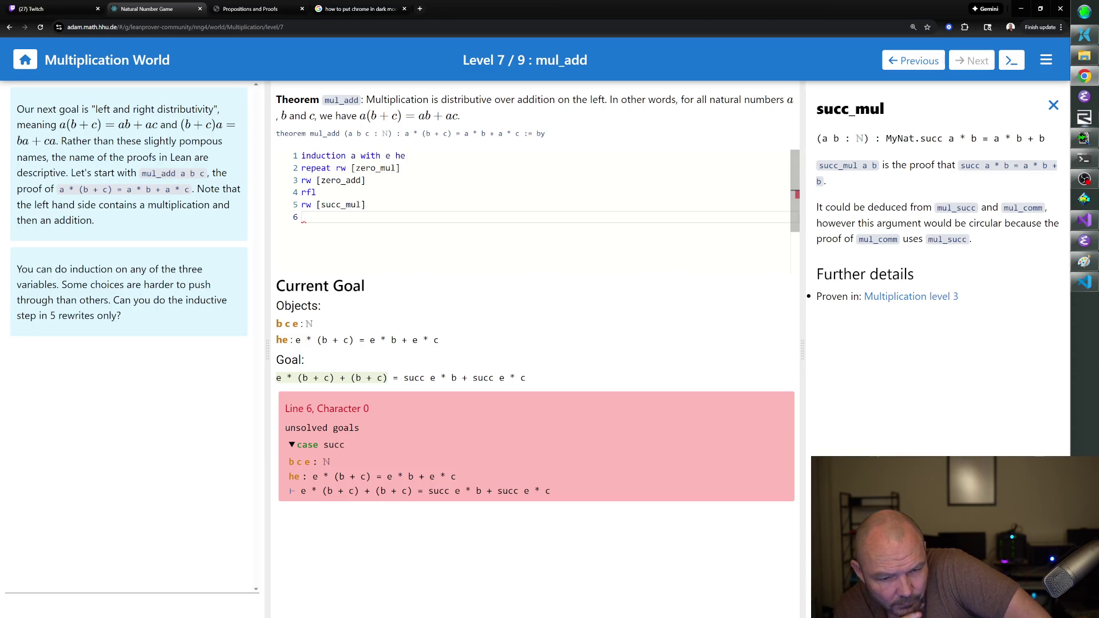
text(rw [he])
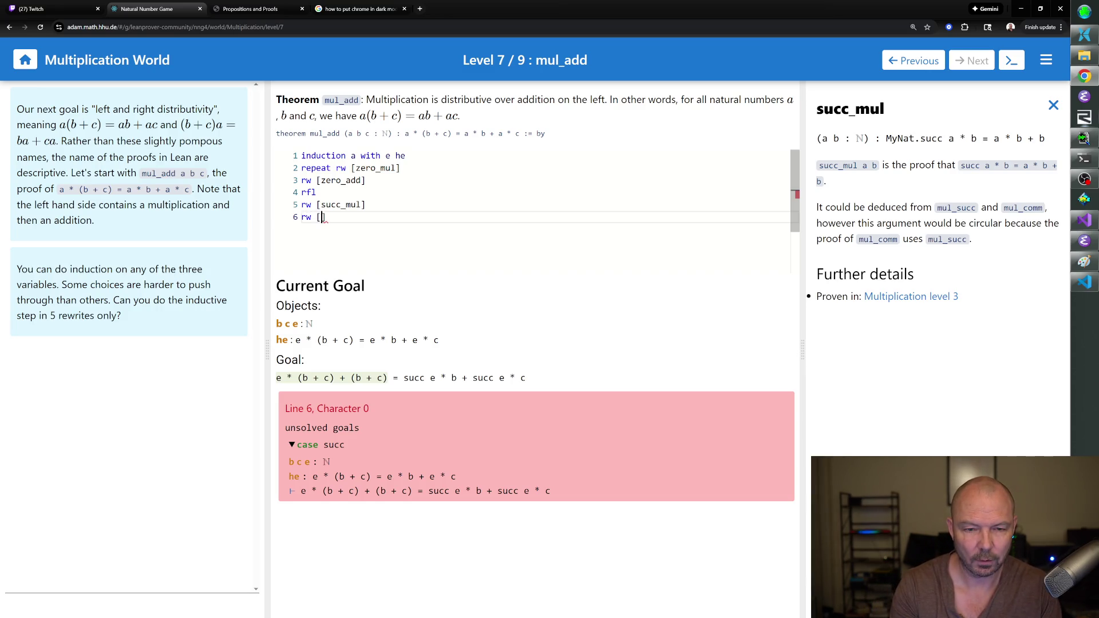
key(Return)
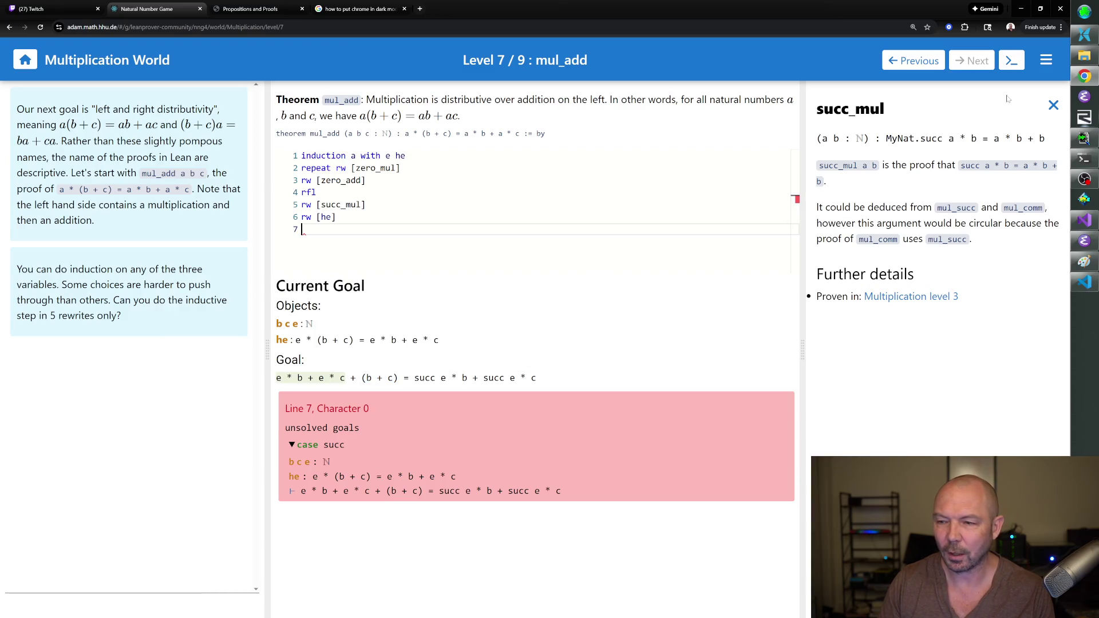
Show the theorem list, try rw [add_comm] on line 7, then undo it.
click(1054, 104)
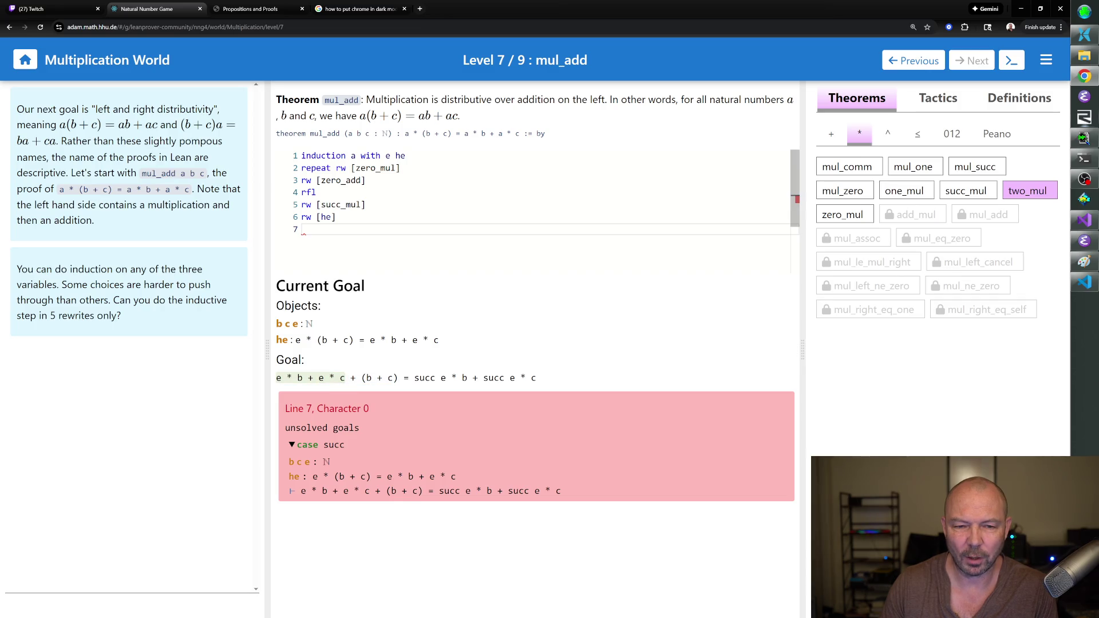
text(rw[add_comm])
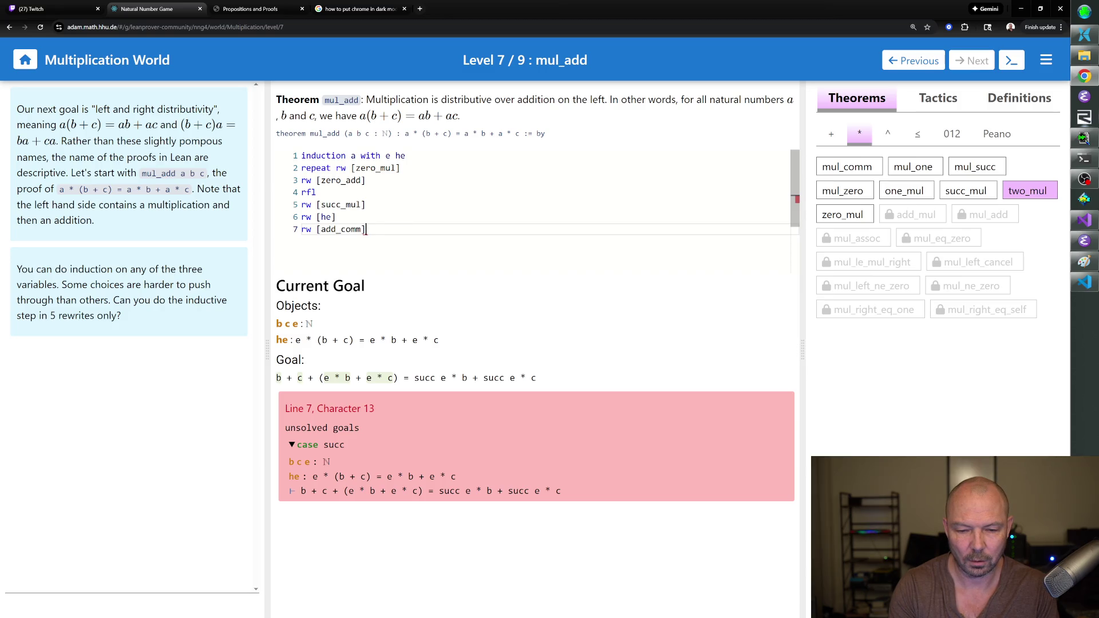
key(ctrl+z)
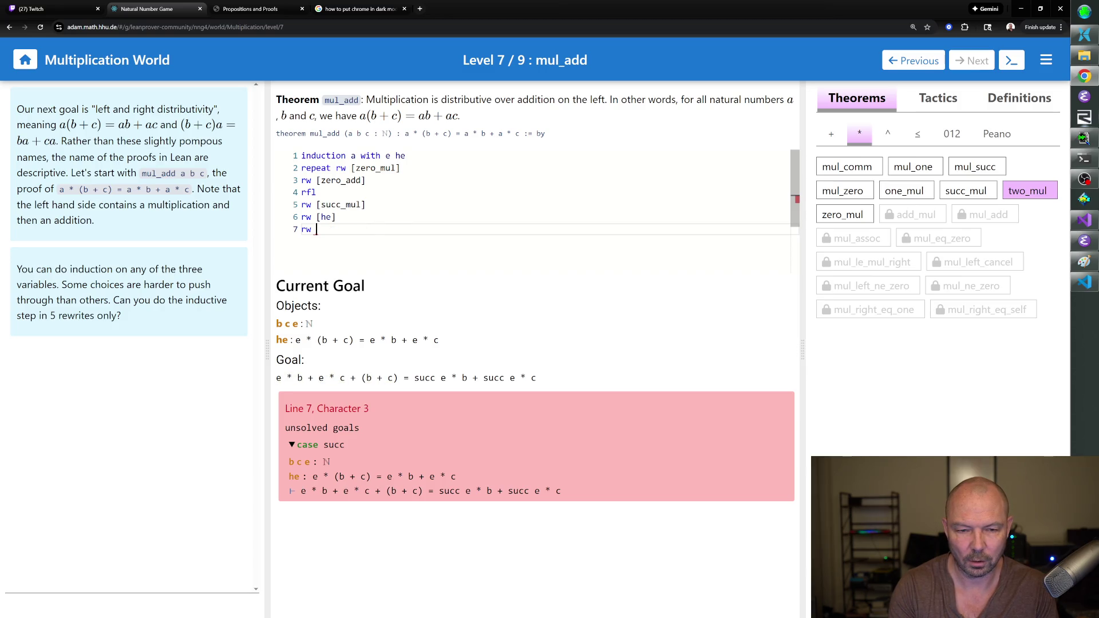
click(337, 217)
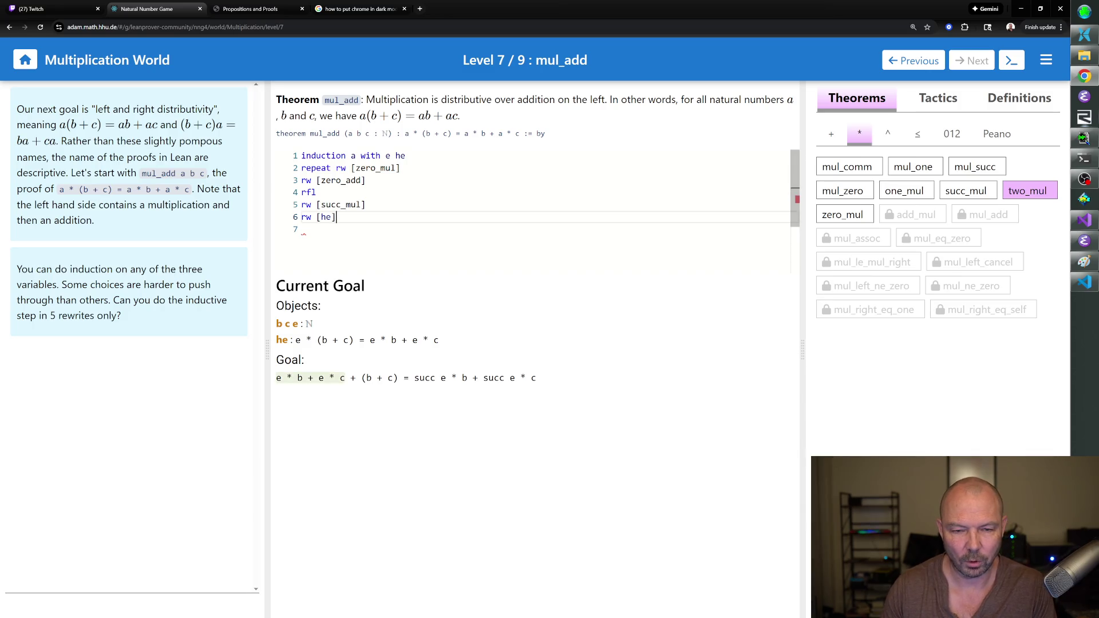
click(302, 228)
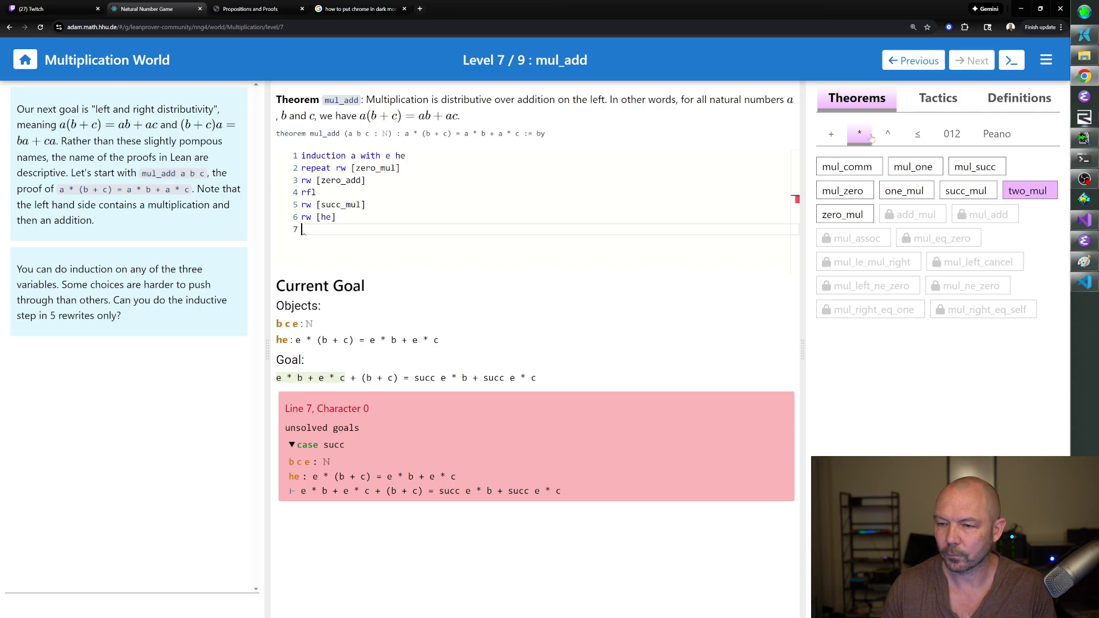
After reading add_comm and add_assoc, add rw [add_assoc] and rw [add_comm] lines.
click(833, 136)
click(910, 168)
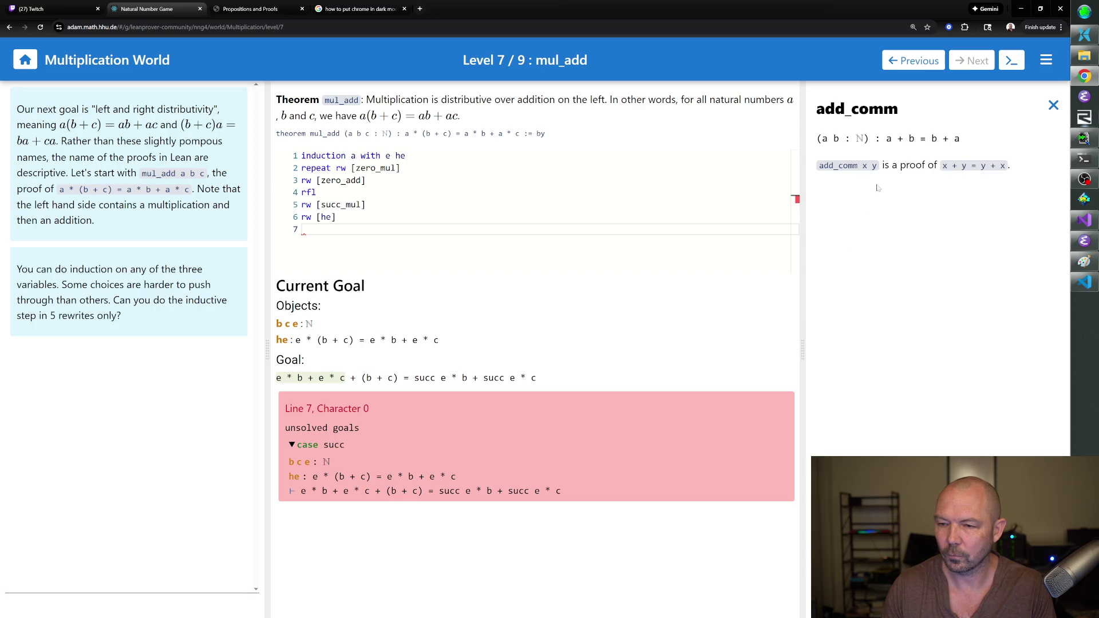
click(1052, 105)
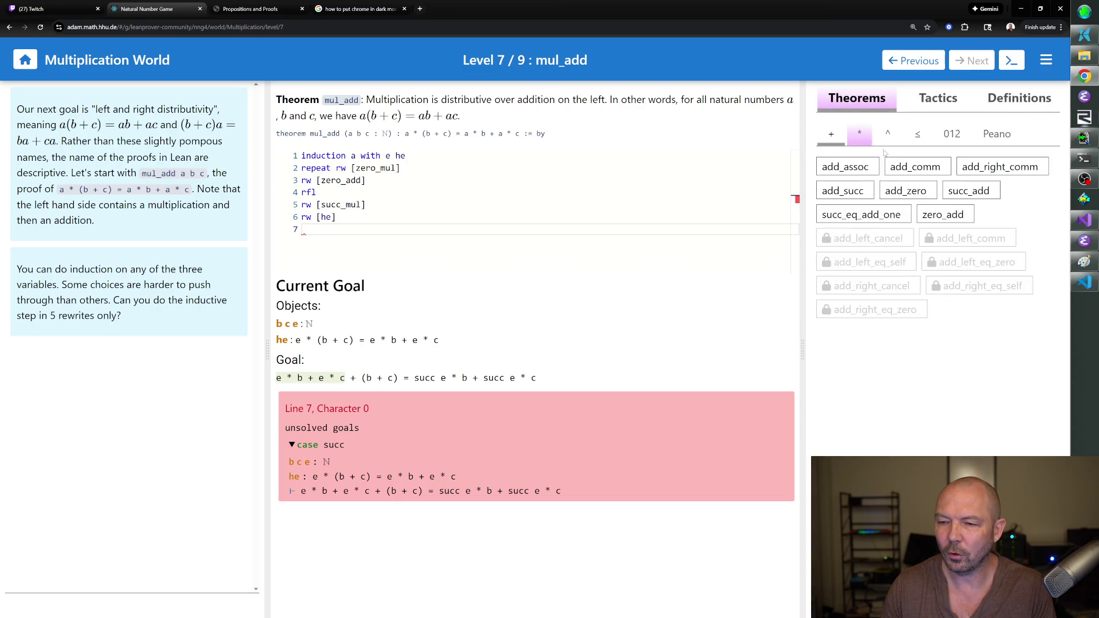
click(840, 166)
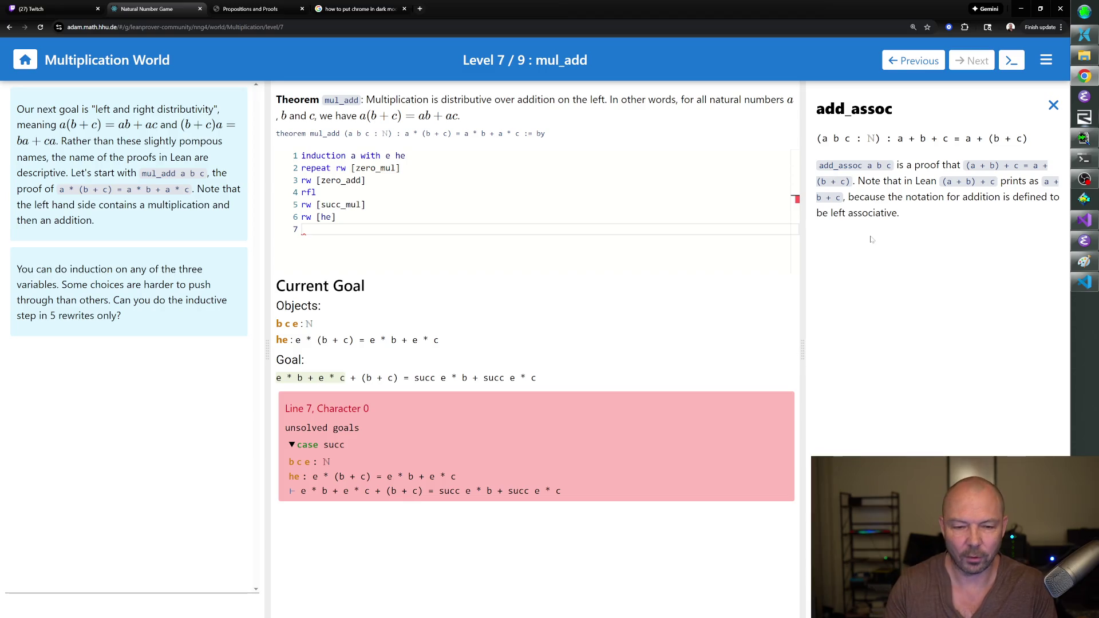
text(rw)
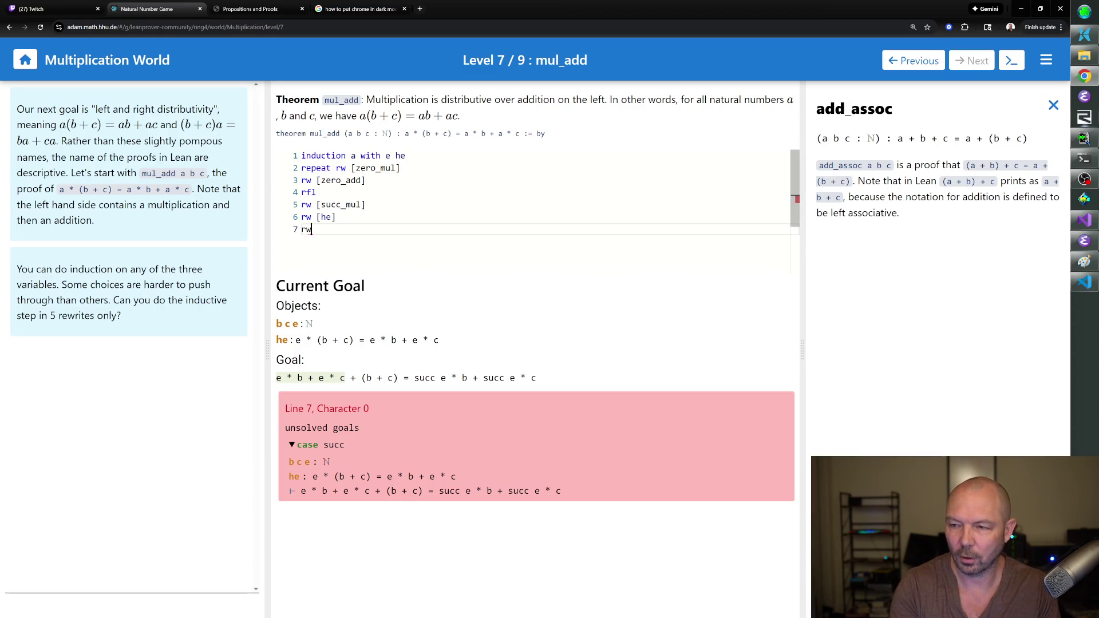
text( [add_assoc)
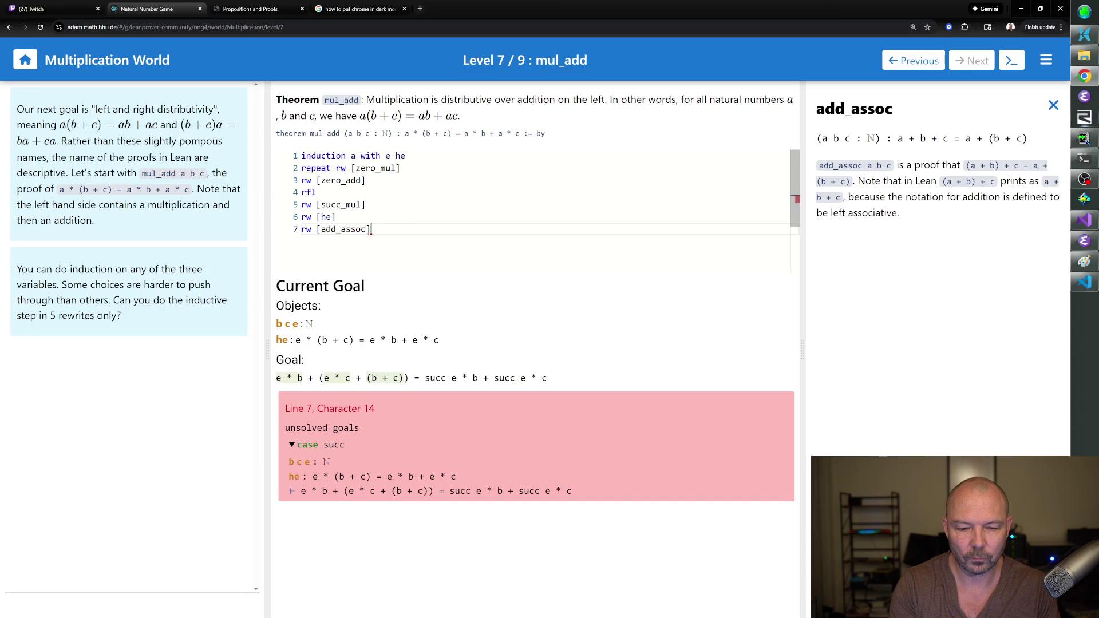
key(Return)
text(rw )
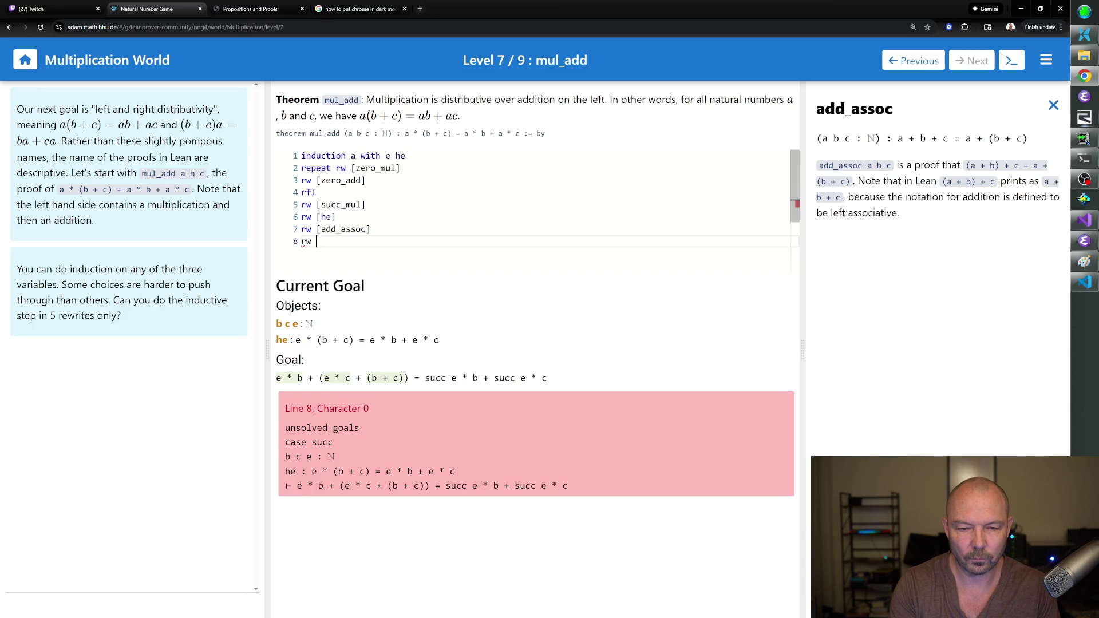
text([add_comm])
key(Return)
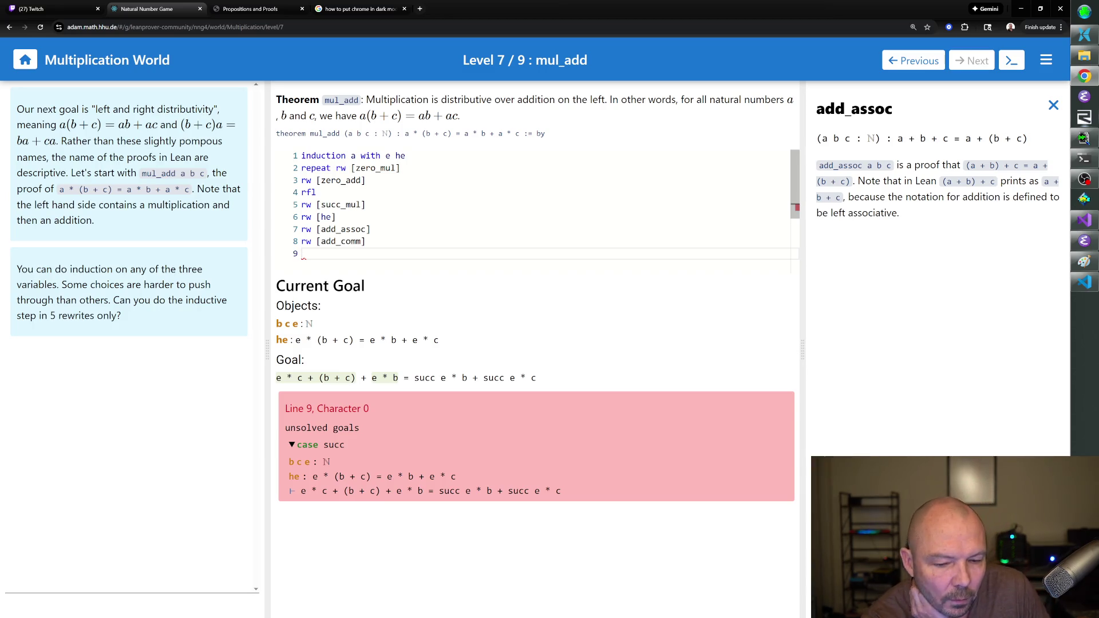
Inspect the goal after rw [add_comm], briefly deleting and restoring that line.
click(366, 241)
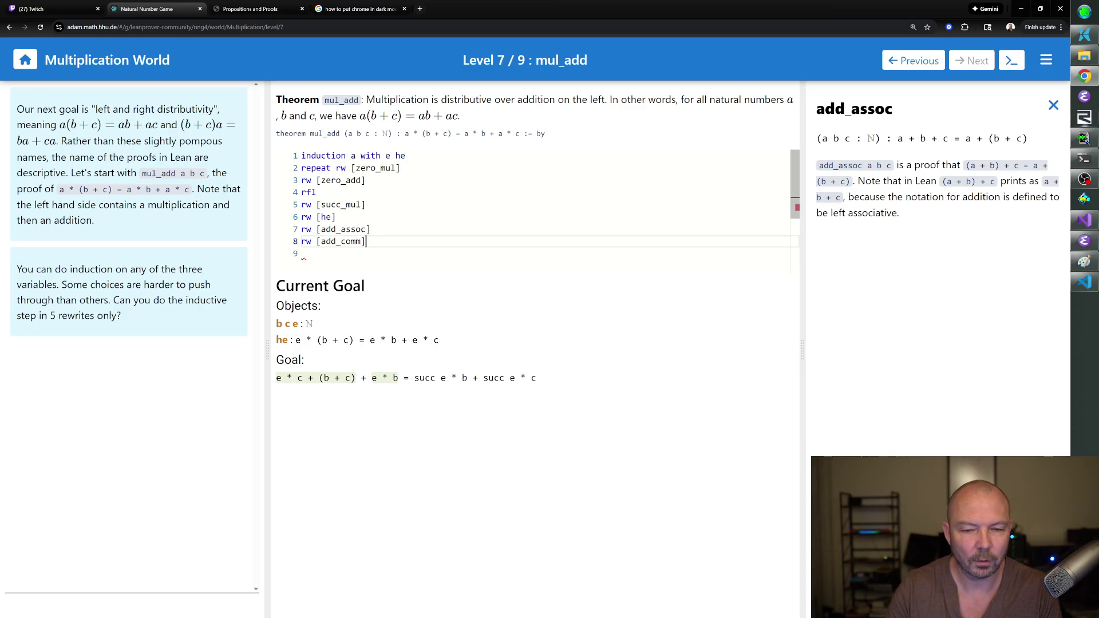
key(shift+End)
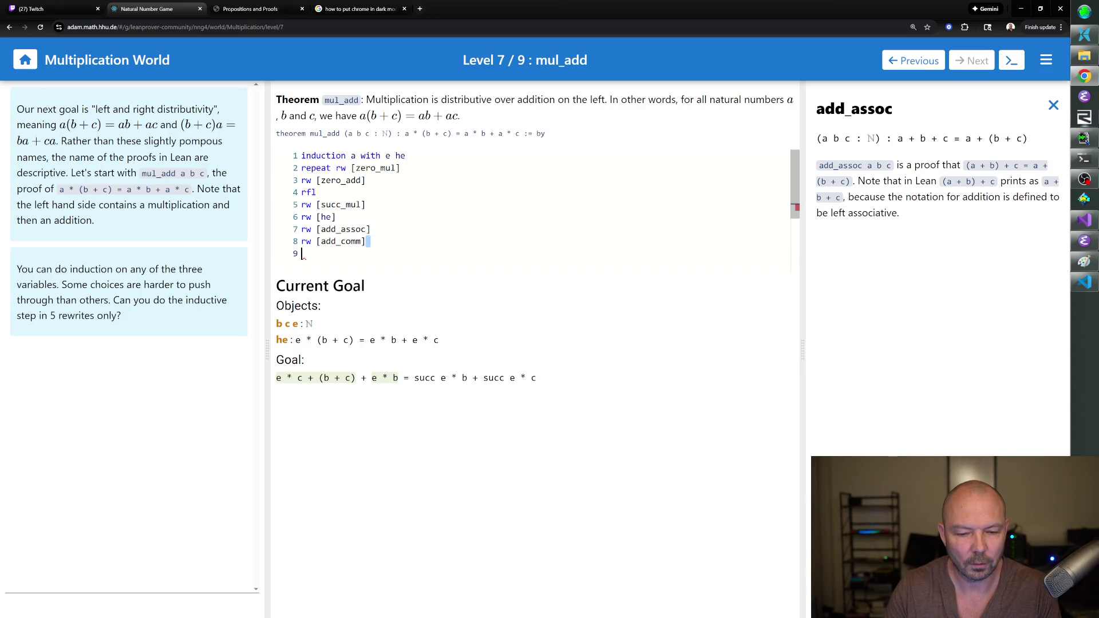
key(shift+Up)
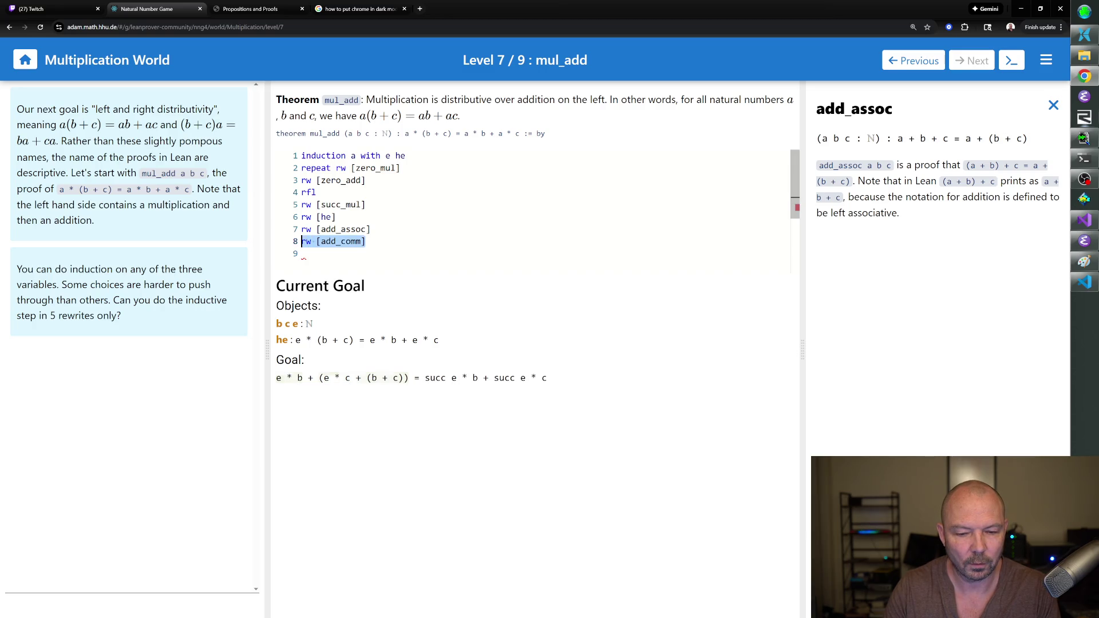
key(BackSpace)
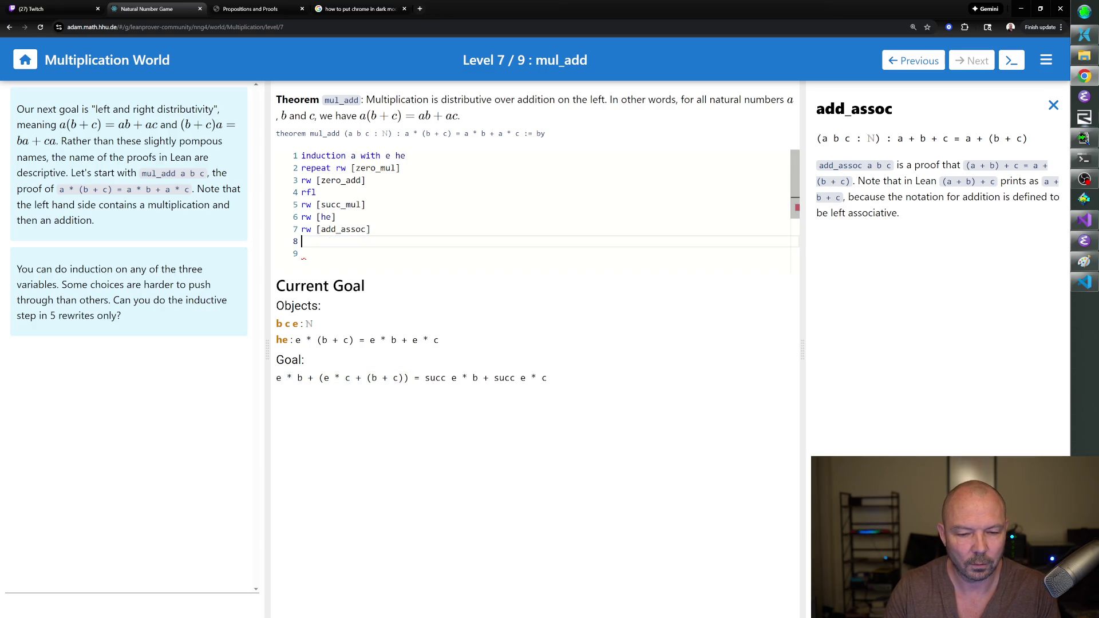
key(ctrl+z)
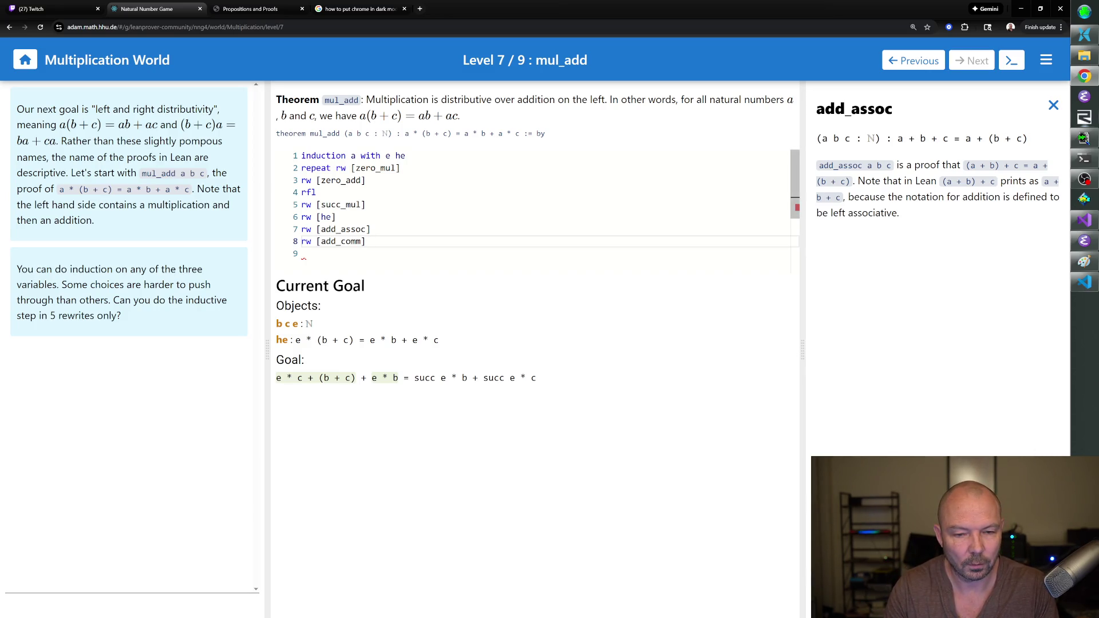
Try nth_rewrite 2 [add_comm] on line 9, then delete the attempt.
key(Down)
text(rw [add_comm])
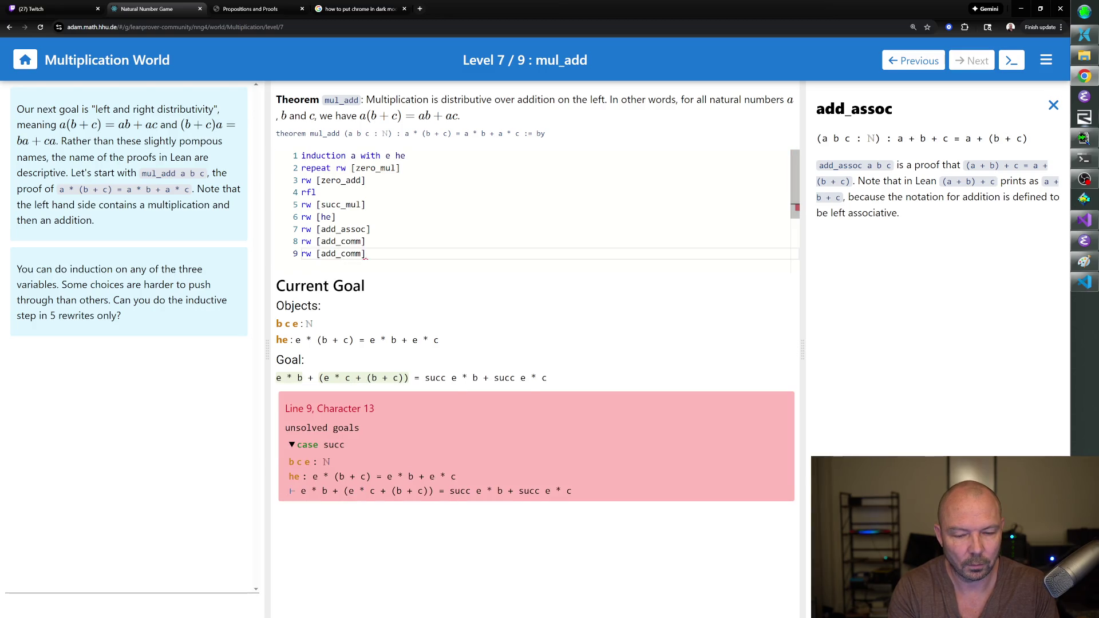
double_click(306, 254)
text(nth_rewrite 2)
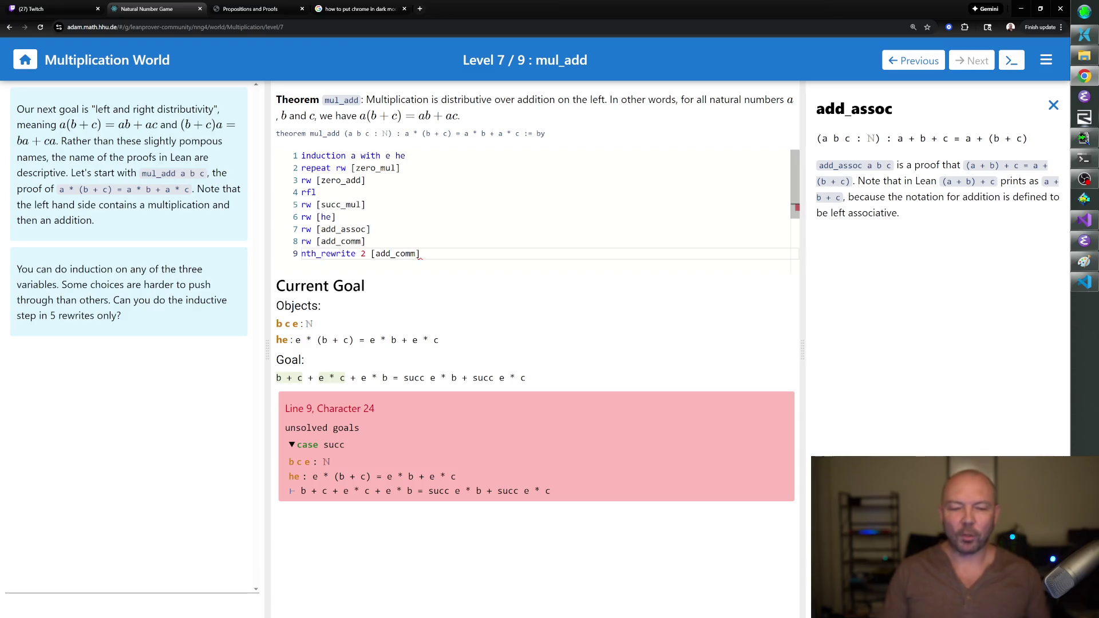
key(Up)
key(Up)
key(Down)
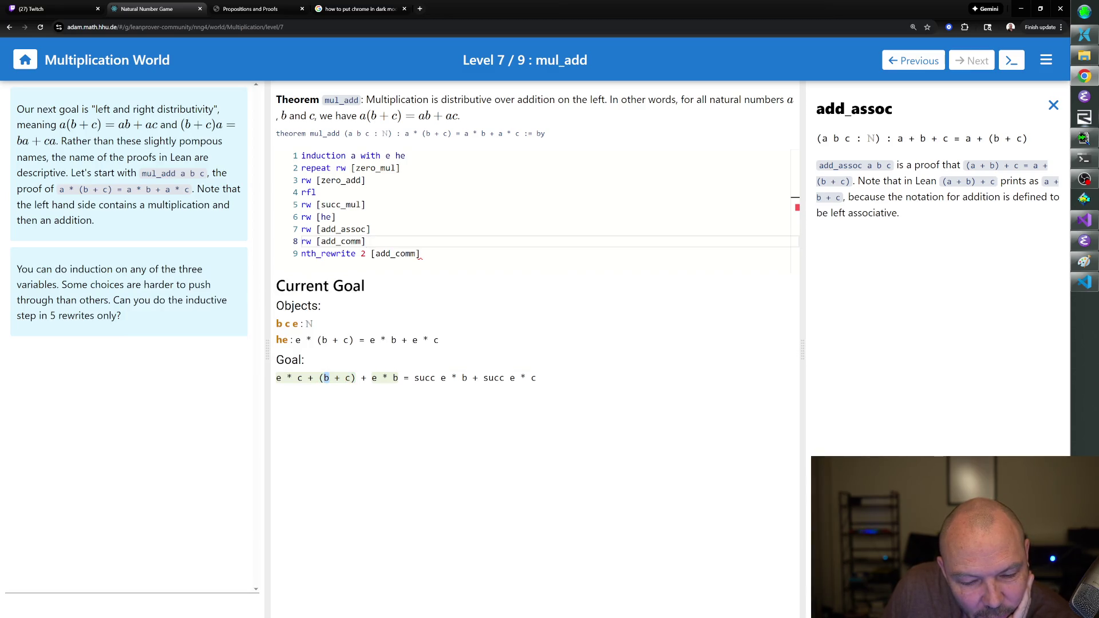
mouse_move(337, 377)
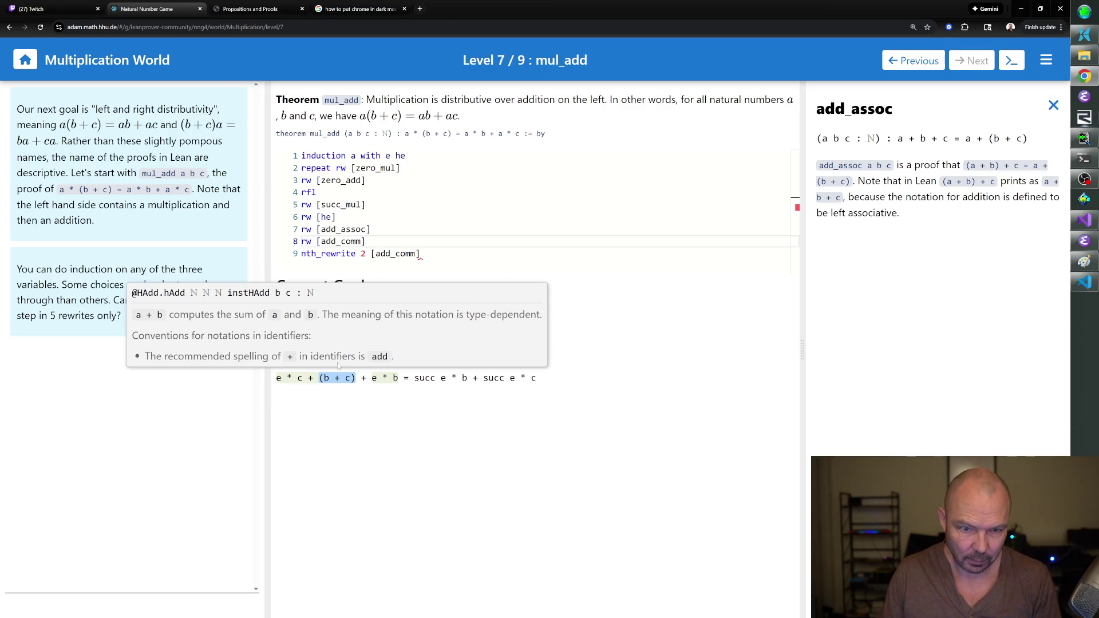
key(ctrl+shift+End)
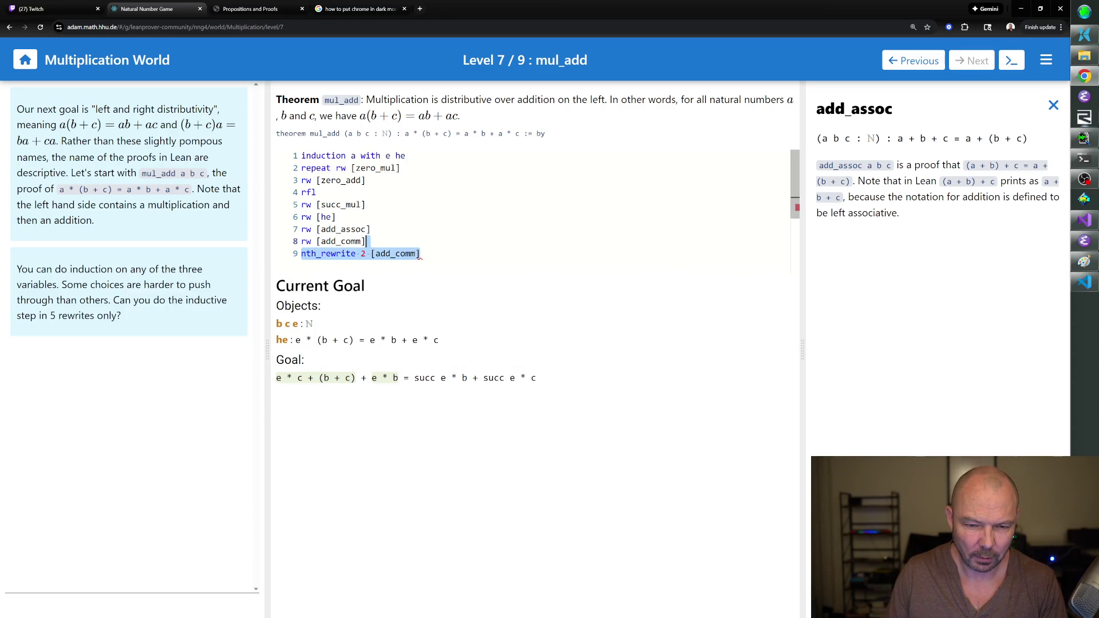
key(BackSpace)
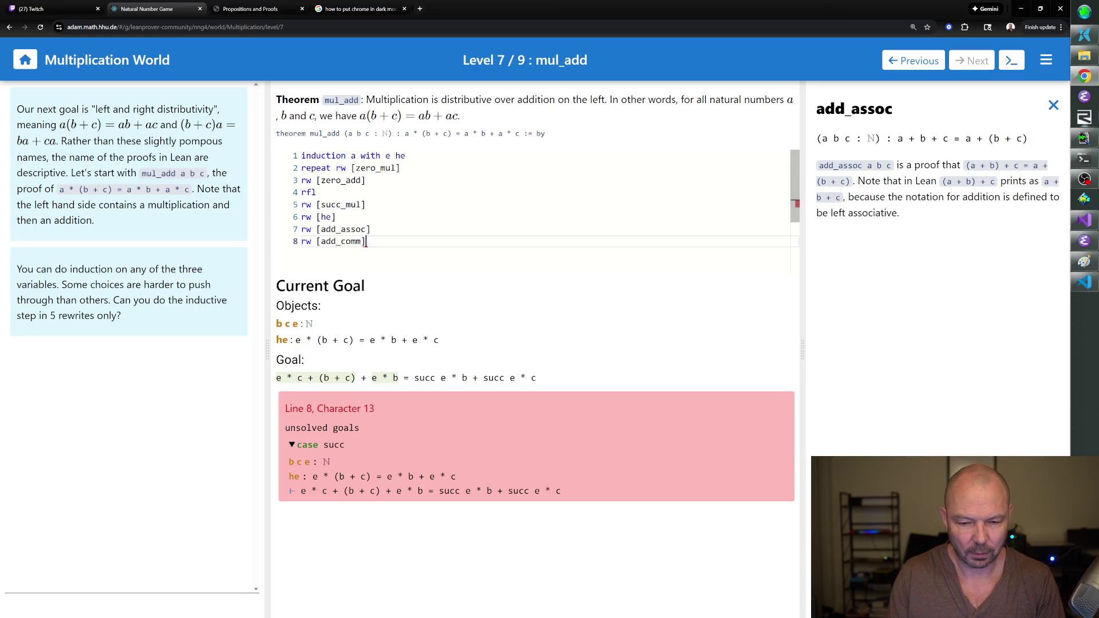
Add rw [add_comm b] after rechecking the add_comm statement.
key(Return)
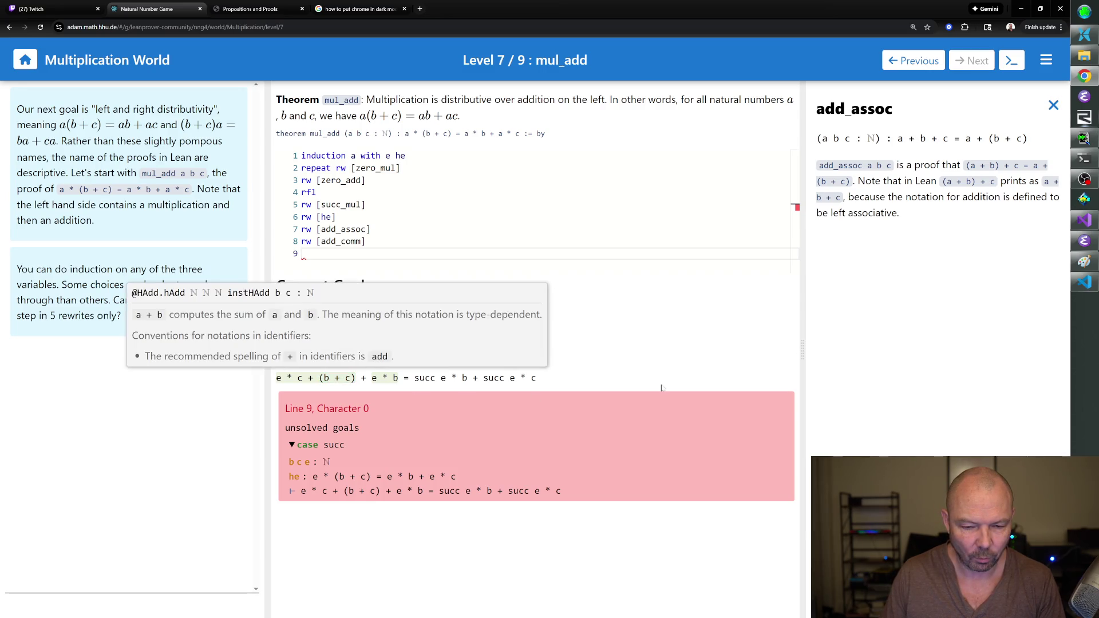
click(1056, 111)
click(912, 167)
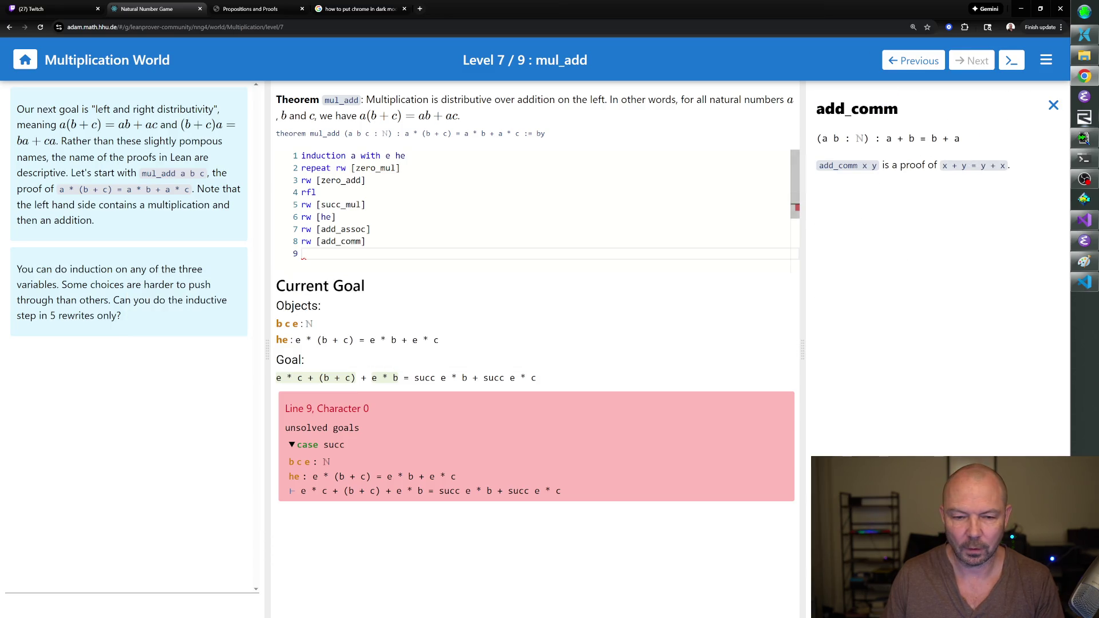
text(rw [add_co)
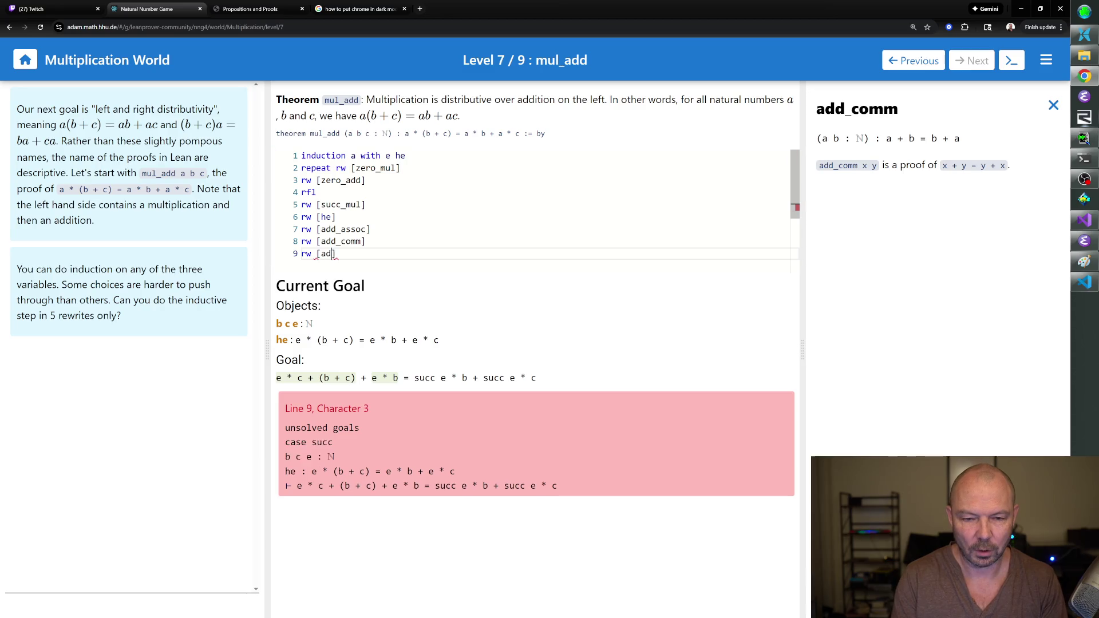
text(mm b)
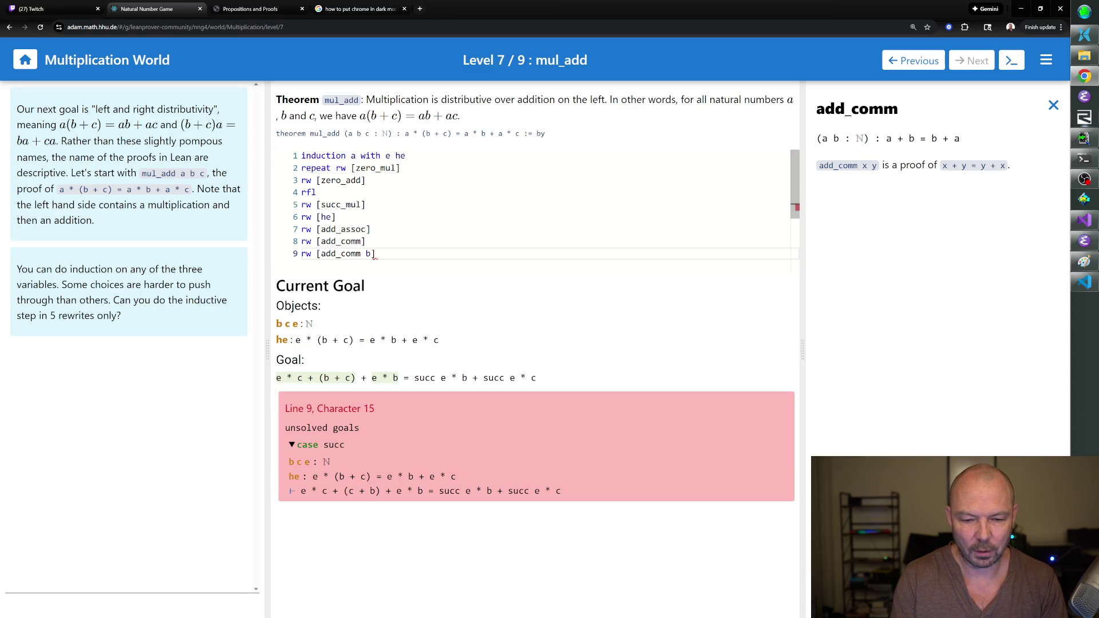
text(])
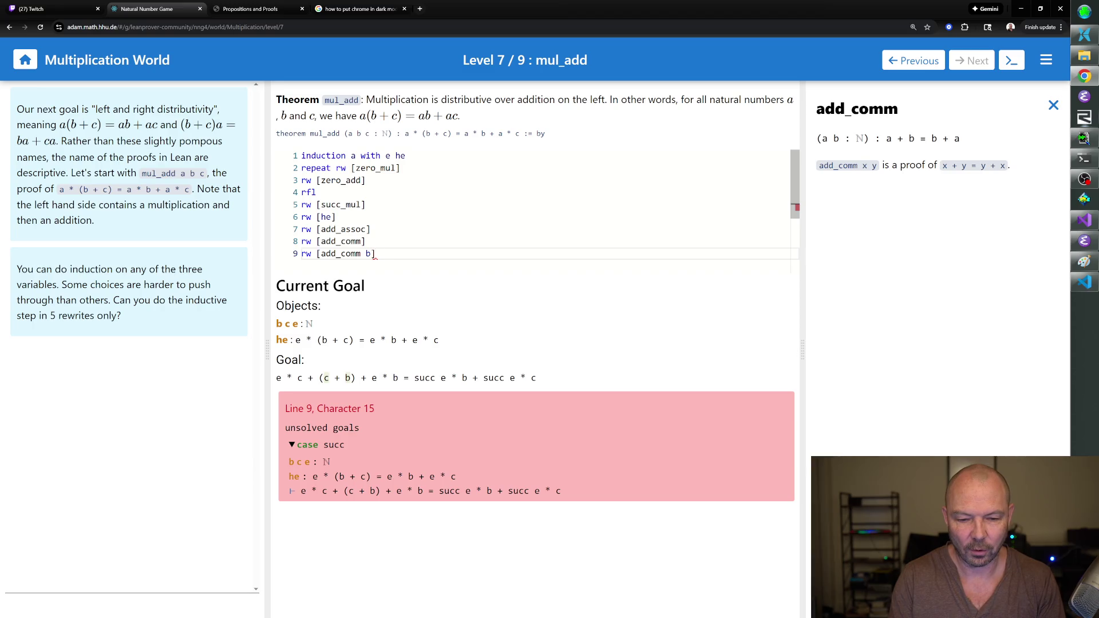
key(Return)
Add rw [← add_assoc], fixing the arrow, so the goal reads e * c + c + b + e * b.
text(rw )
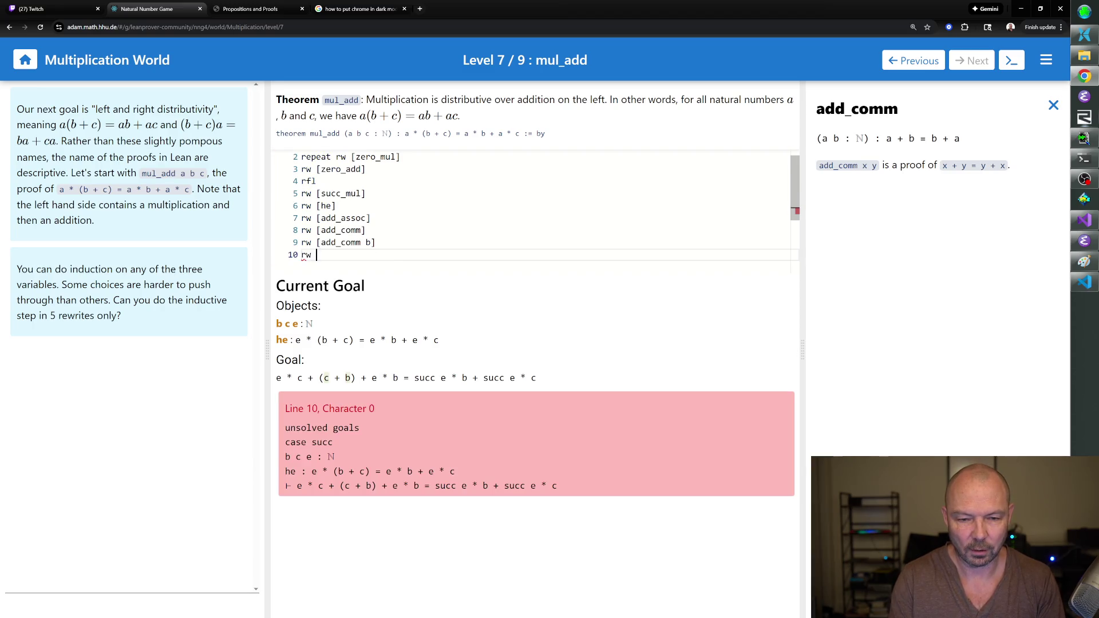
text([\l add_assoc)
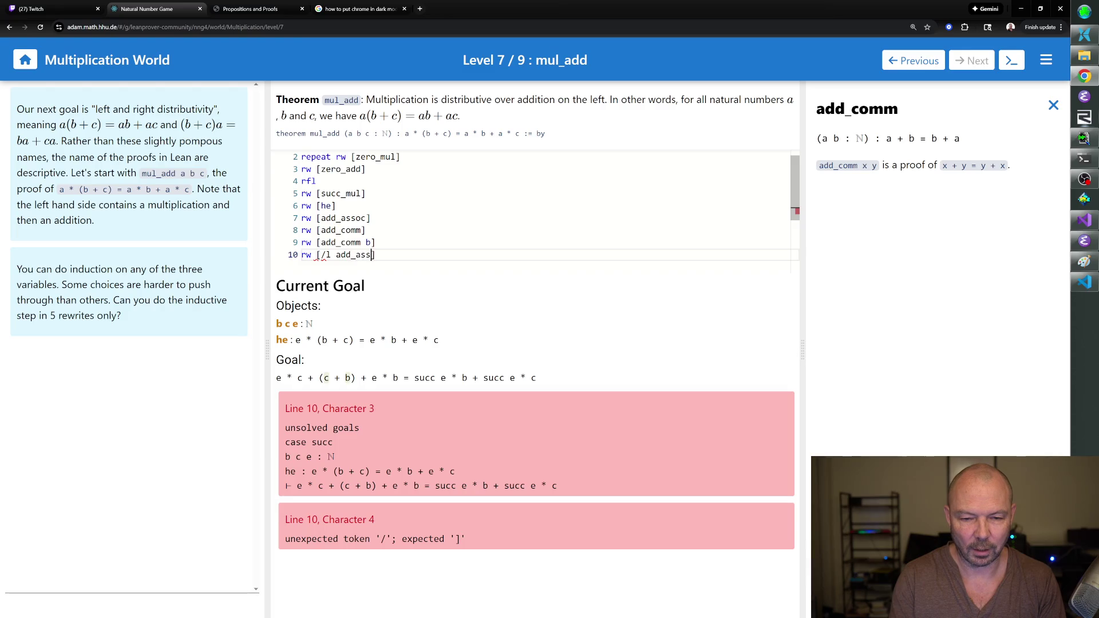
key(Return)
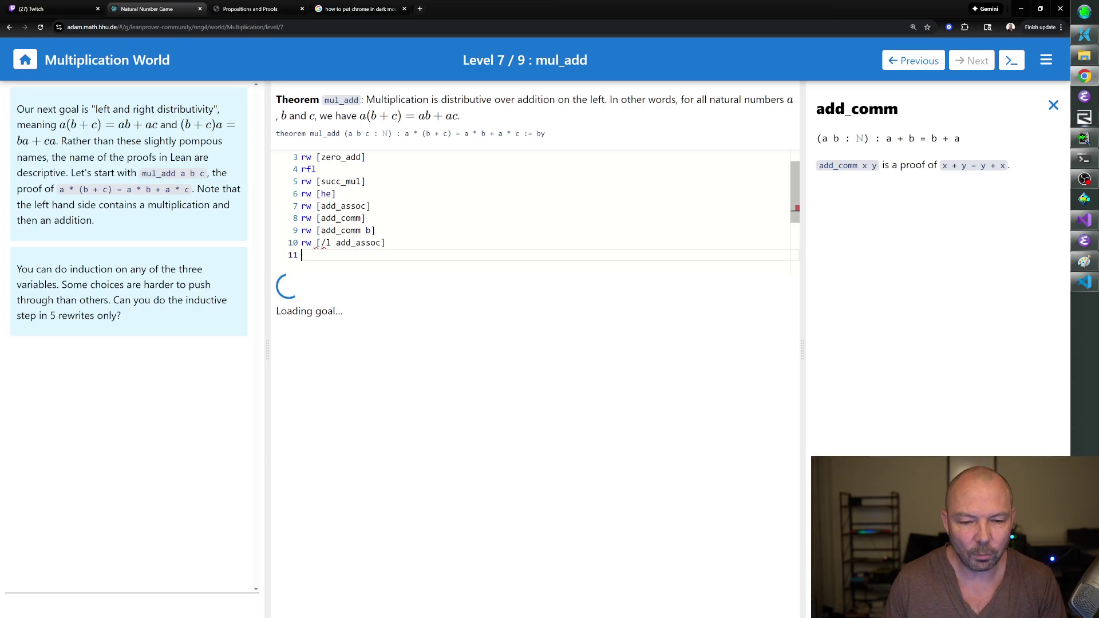
click(330, 243)
key(BackSpace)
key(BackSpace)
text(\l)
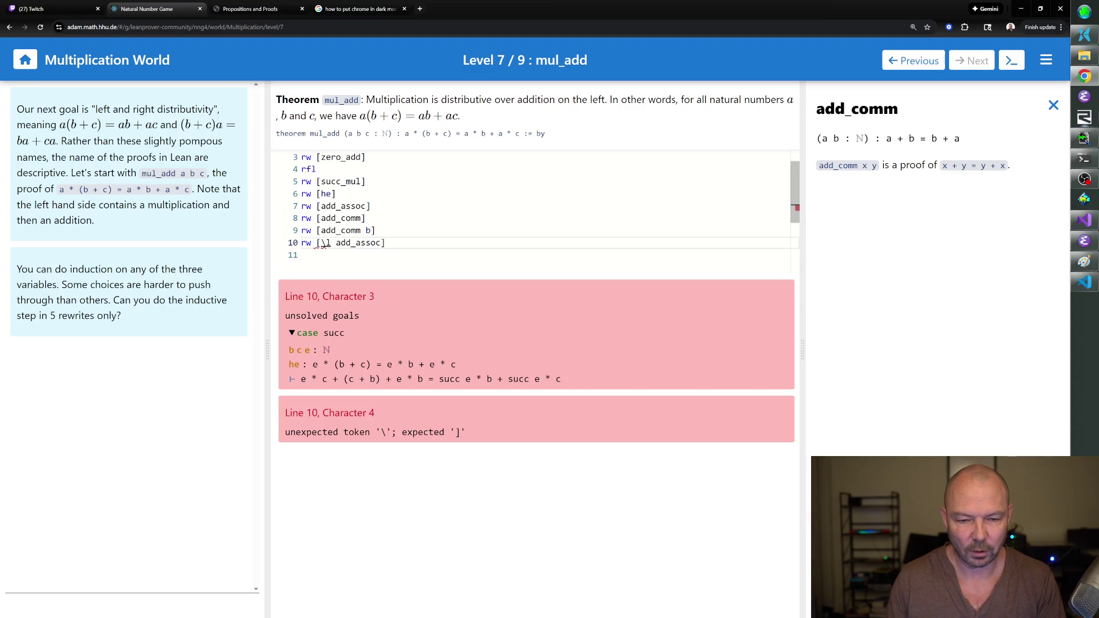
key(Tab)
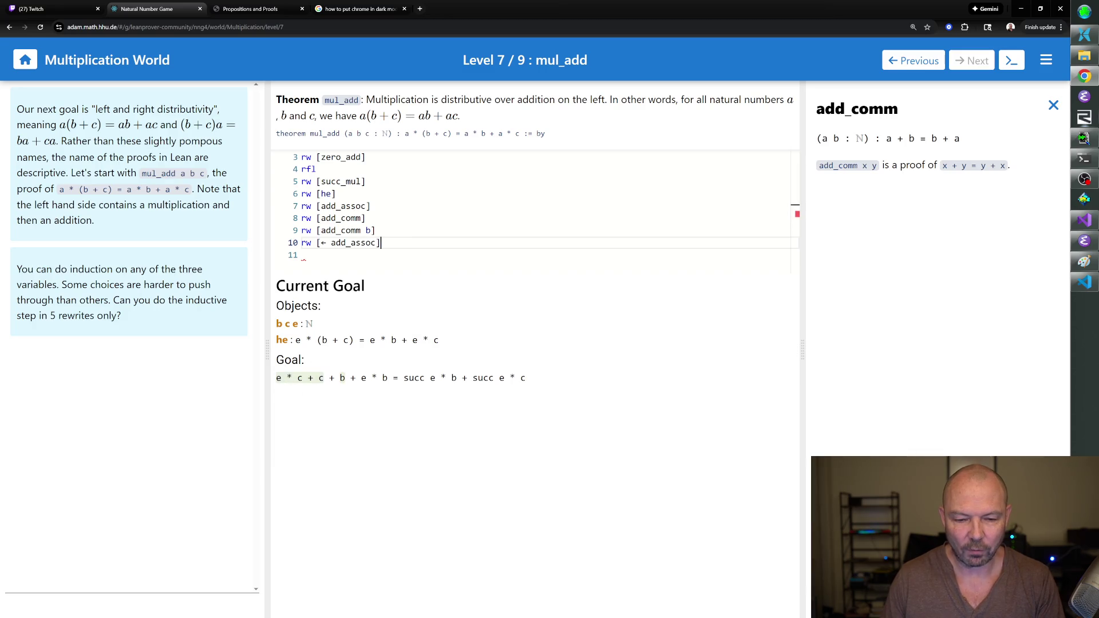
click(309, 379)
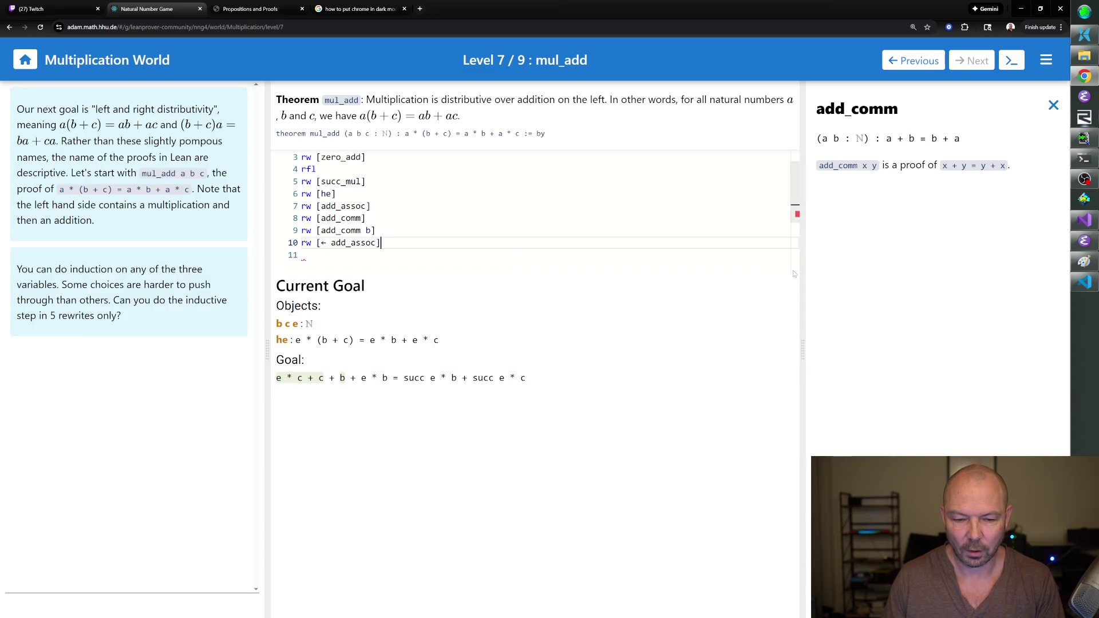
After reading mul_succ and mul_comm, add nth_rewrite 1 [mul_comm] to turn e * c into c * e.
click(1053, 105)
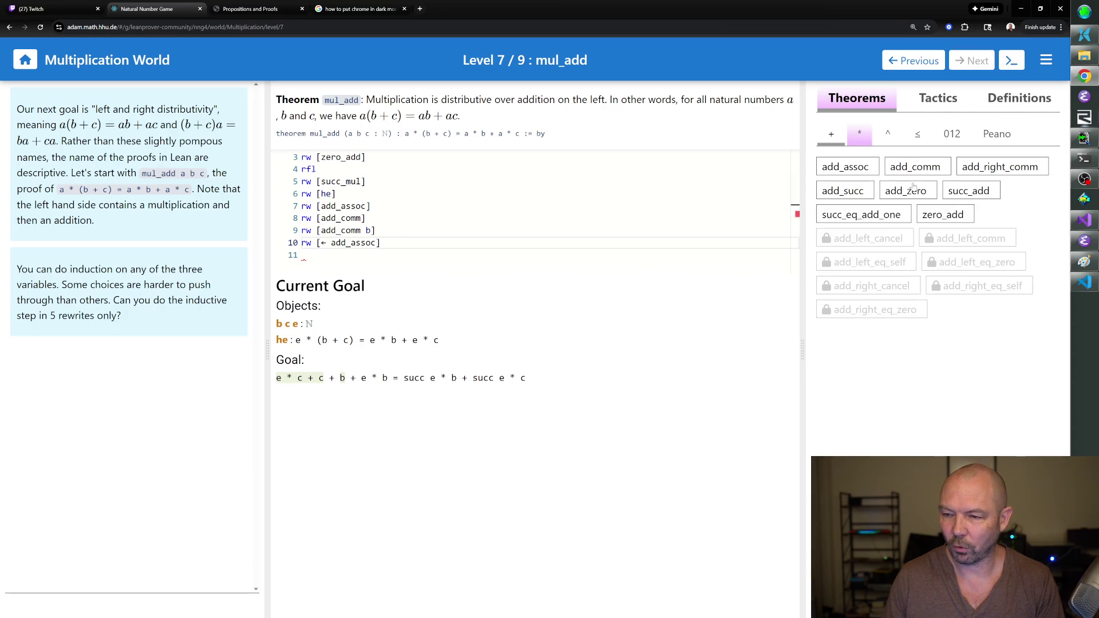
click(860, 137)
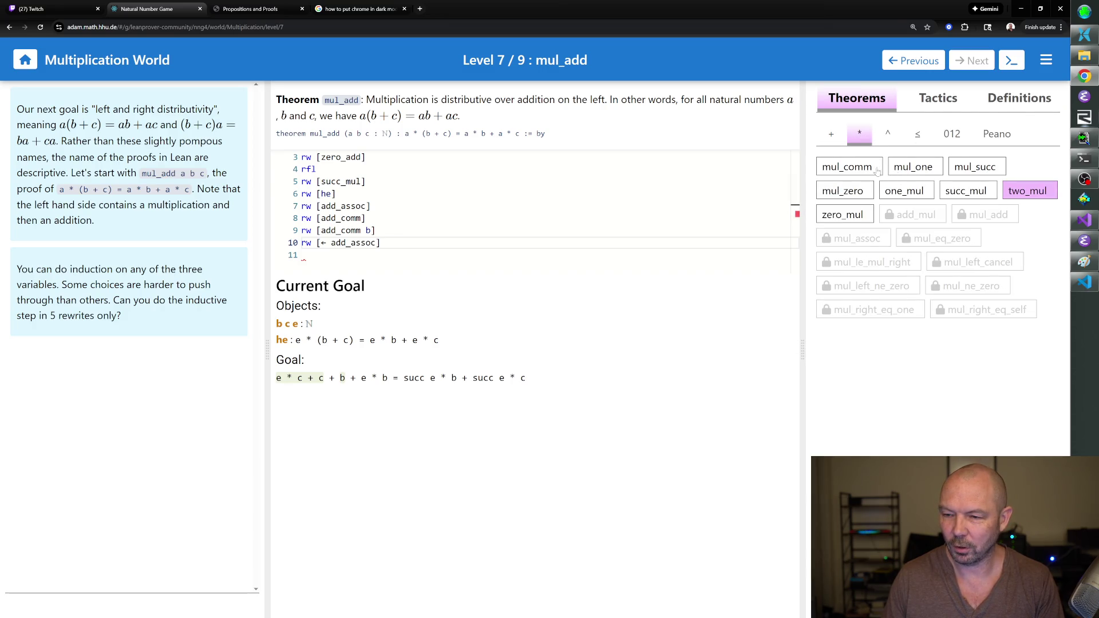
click(963, 171)
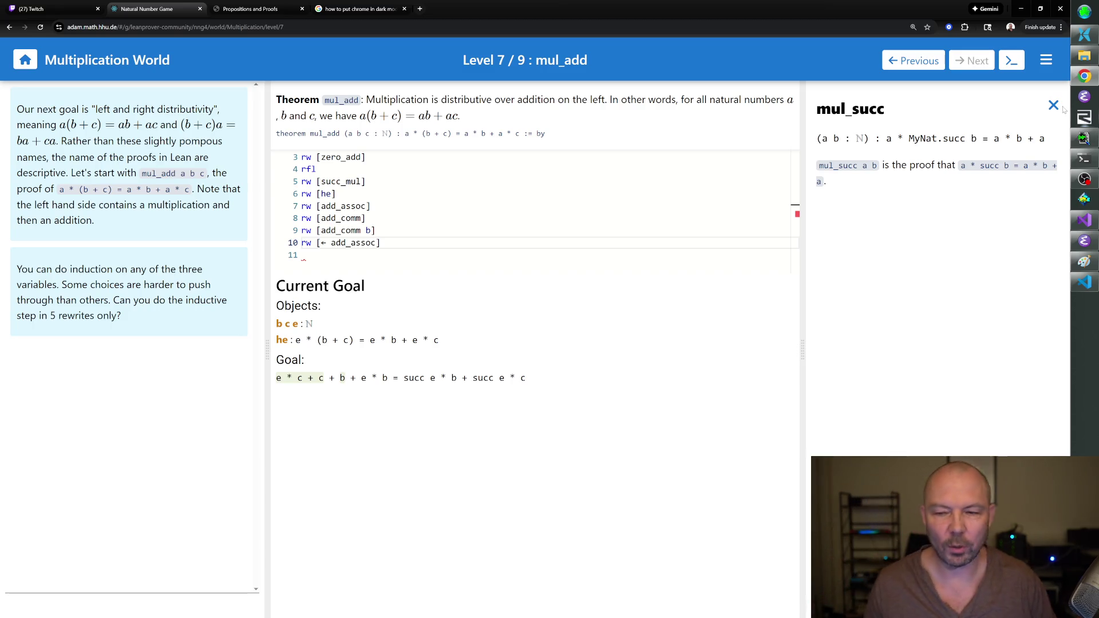
click(1053, 106)
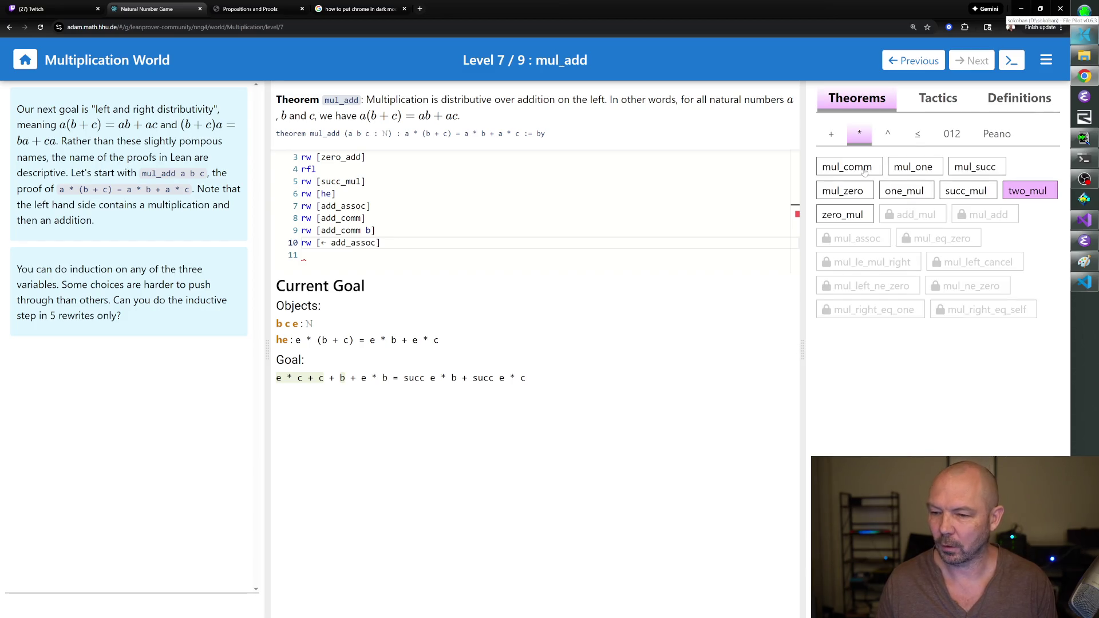
click(864, 171)
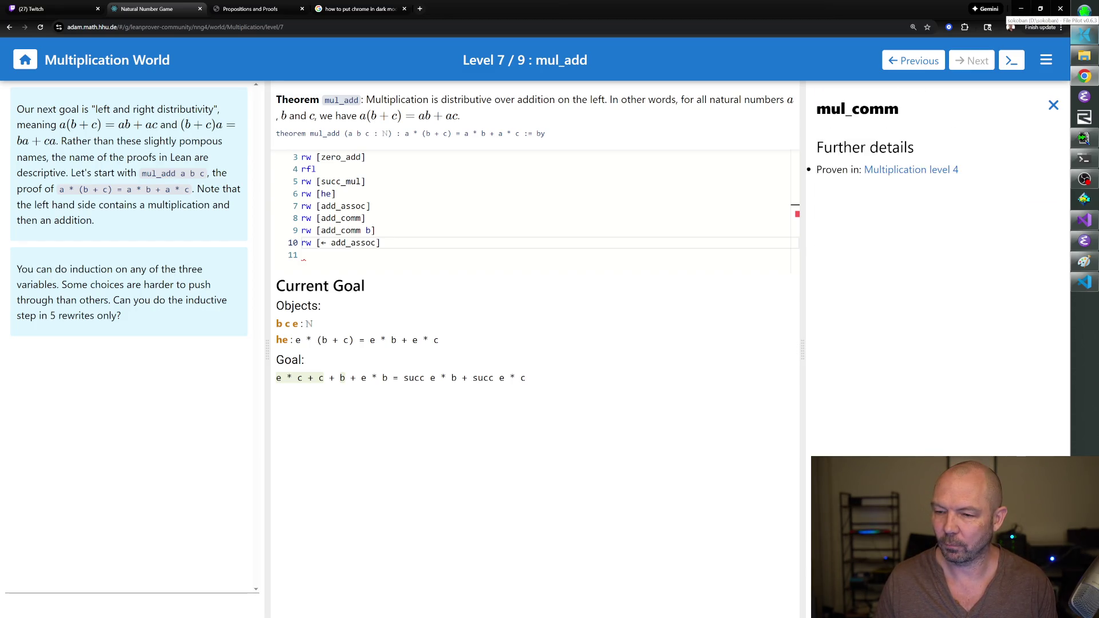
click(302, 255)
text(rw)
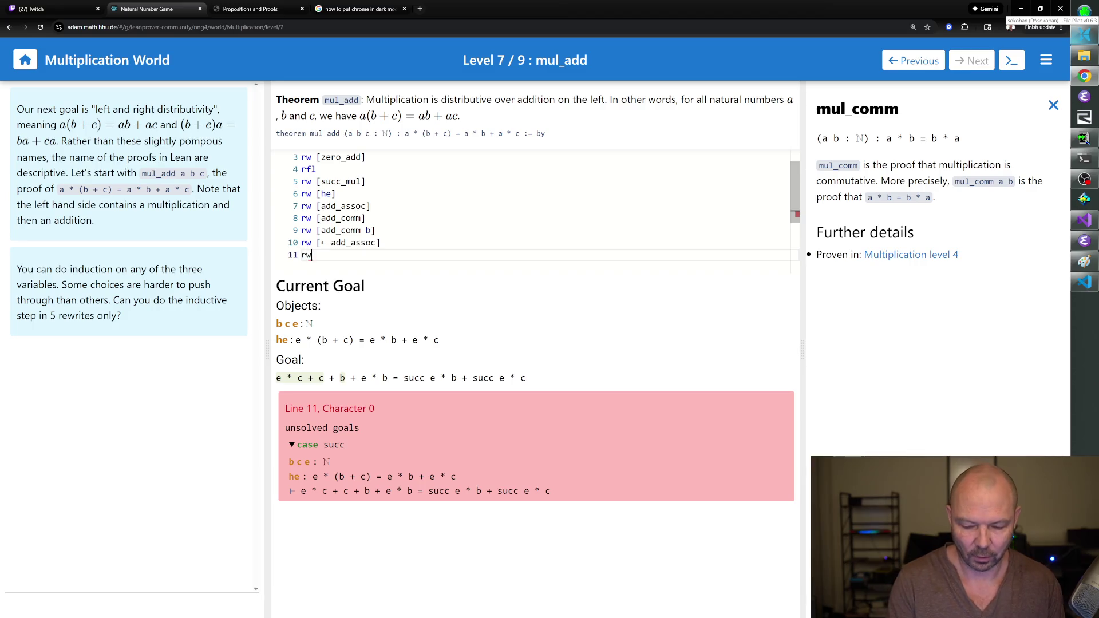
key(BackSpace)
key(BackSpace)
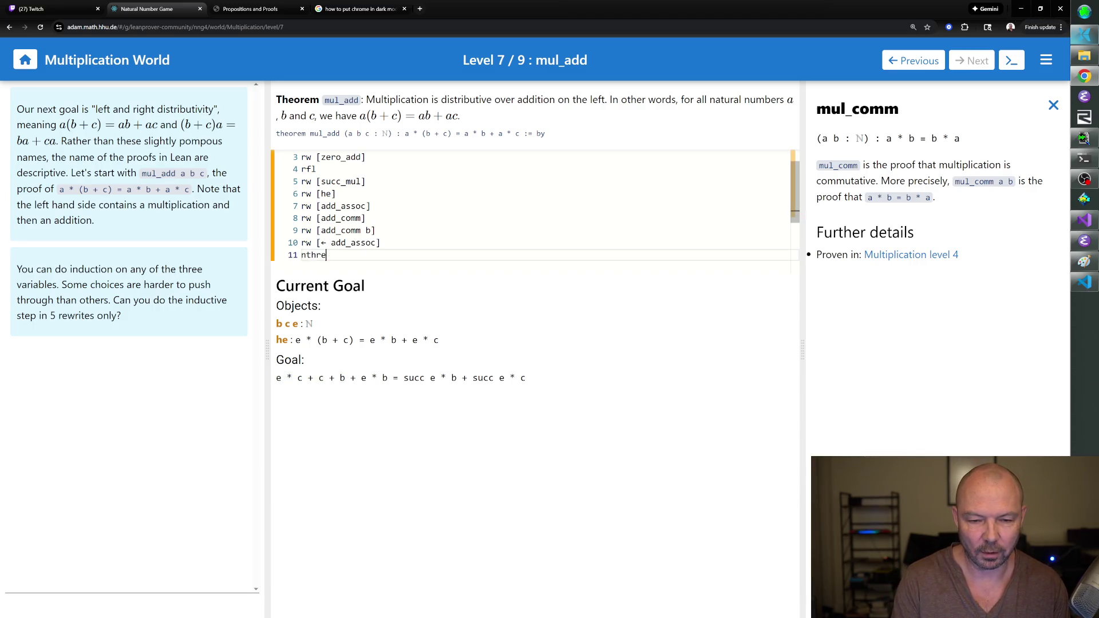
key(BackSpace)
key(BackSpace)
text(_rew)
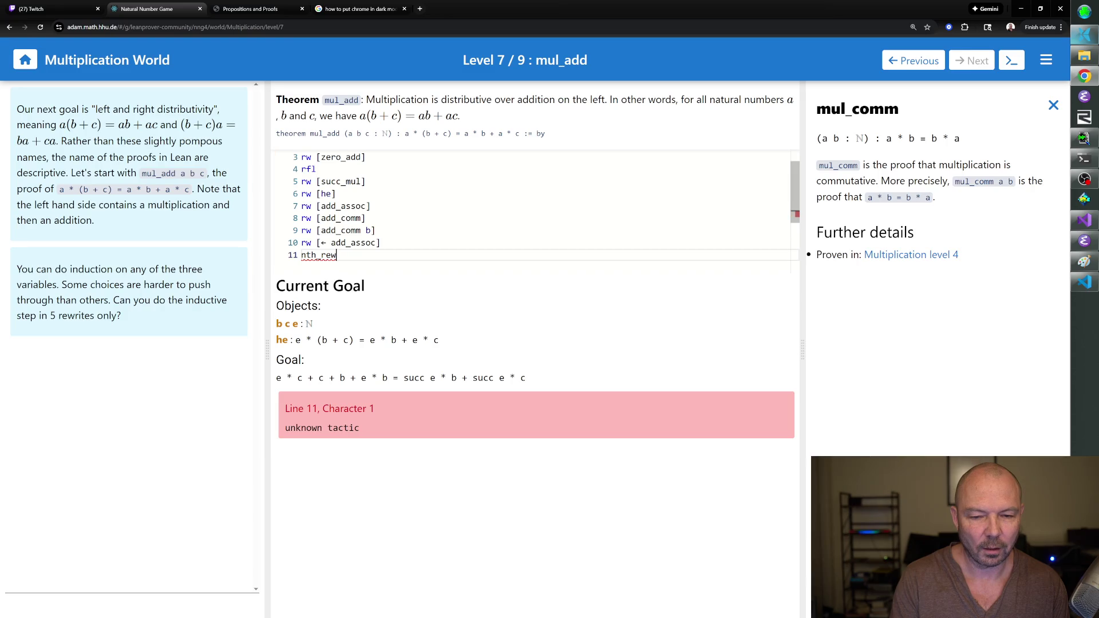
text(rite 1 [mul_comm)
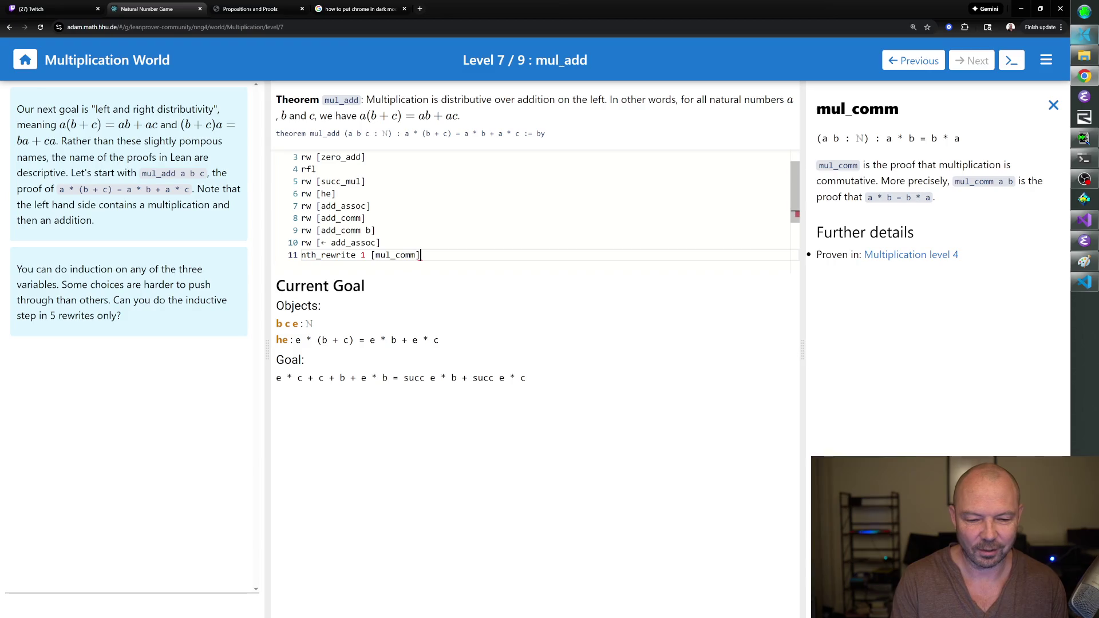
text(])
key(Return)
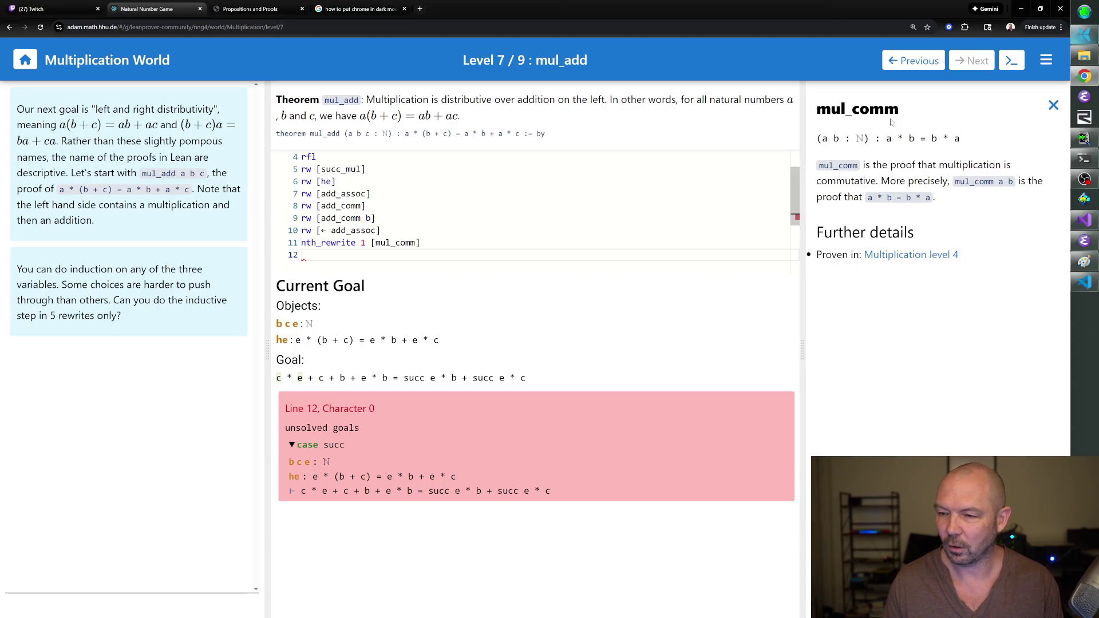
click(1052, 105)
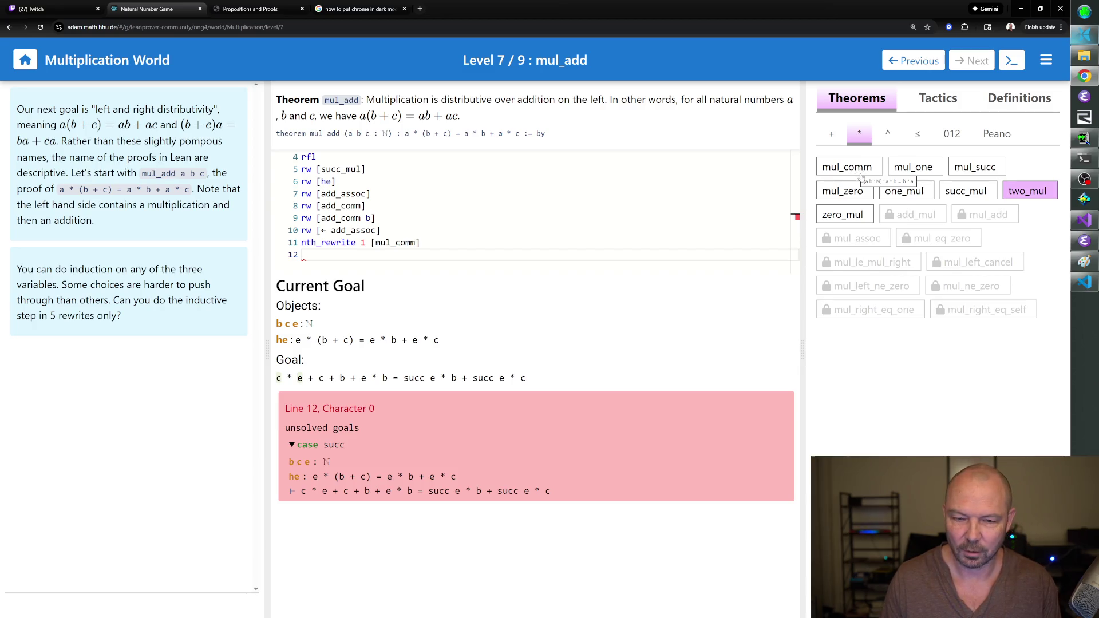
Add nth_rewrite 1 [← mul_succ] and nth_rewrite 1 [mul_comm], giving succ e * c + b + e * b.
click(965, 170)
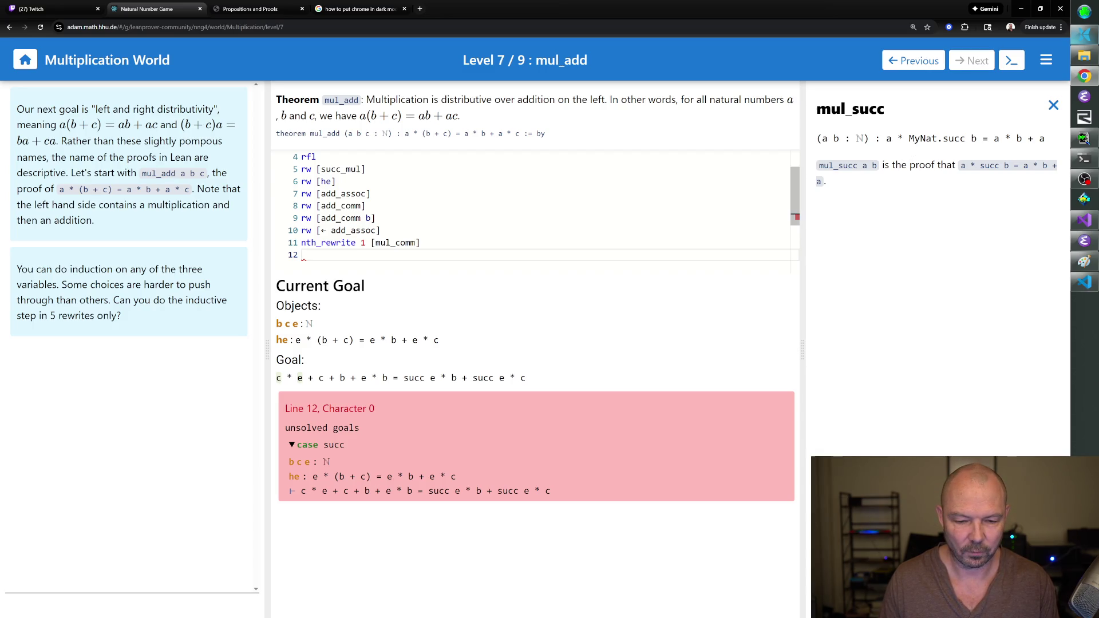
text(nth)
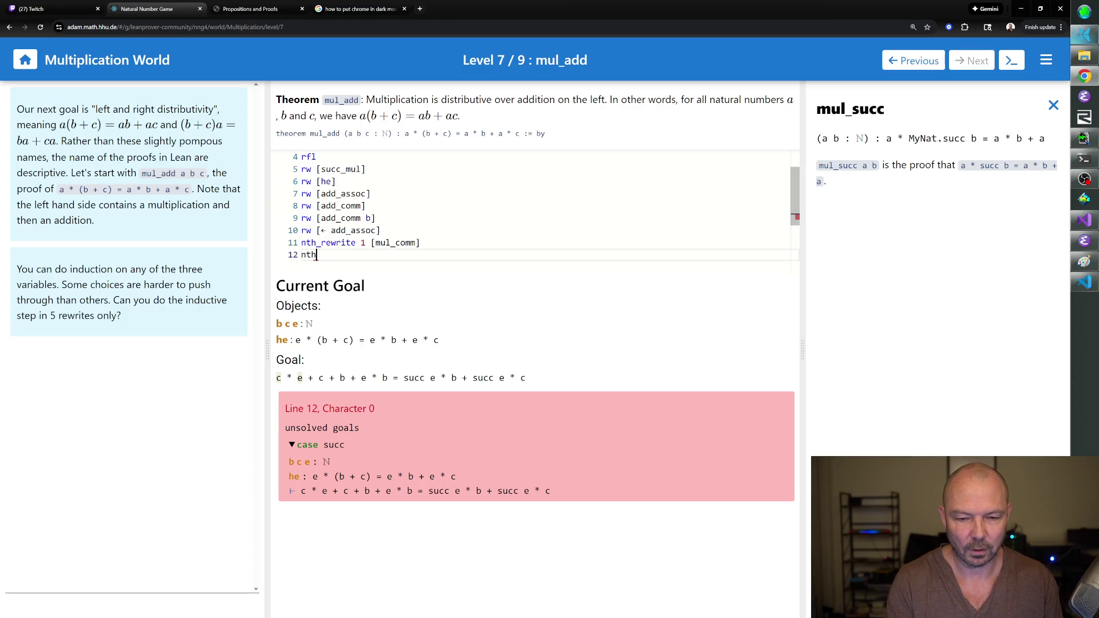
text(_rewrite 1 [\)
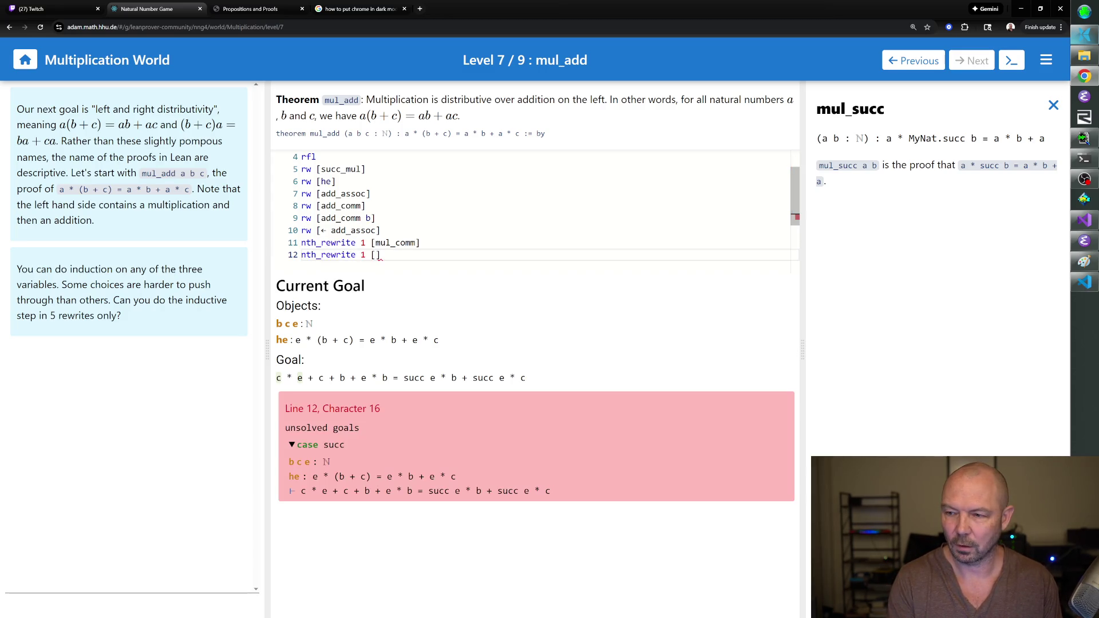
text(l )
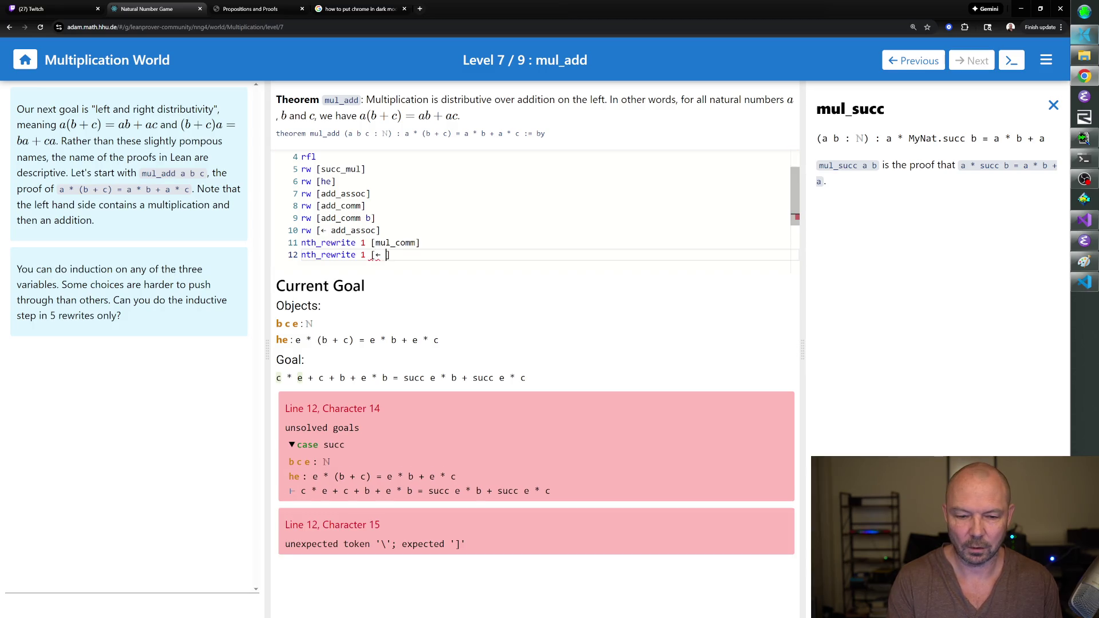
text(ul_succ)
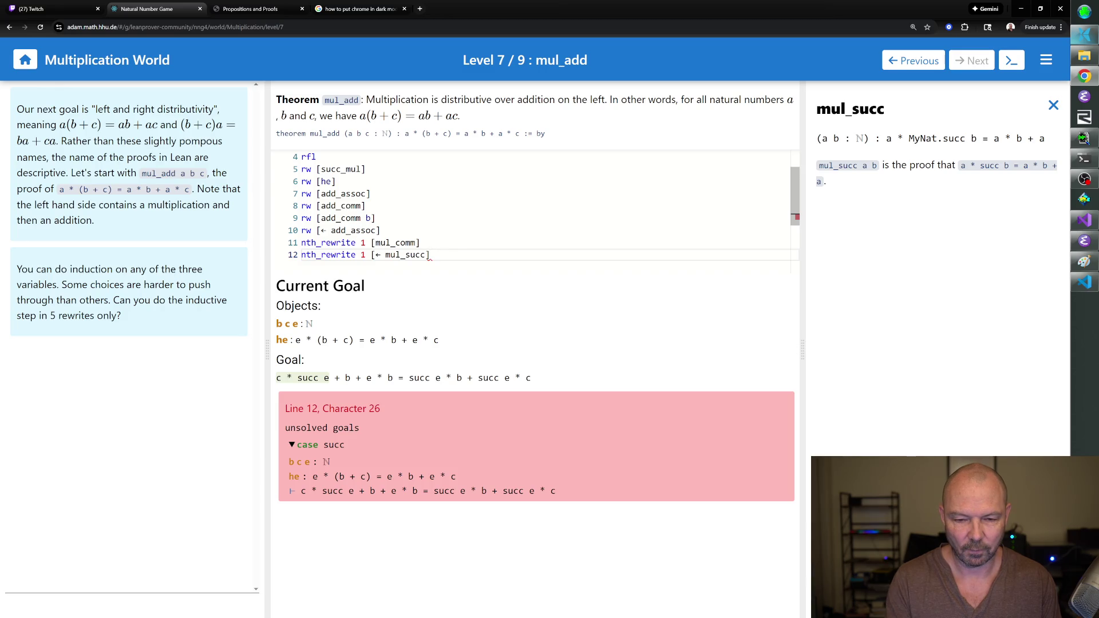
key(Return)
text(nth_rewri)
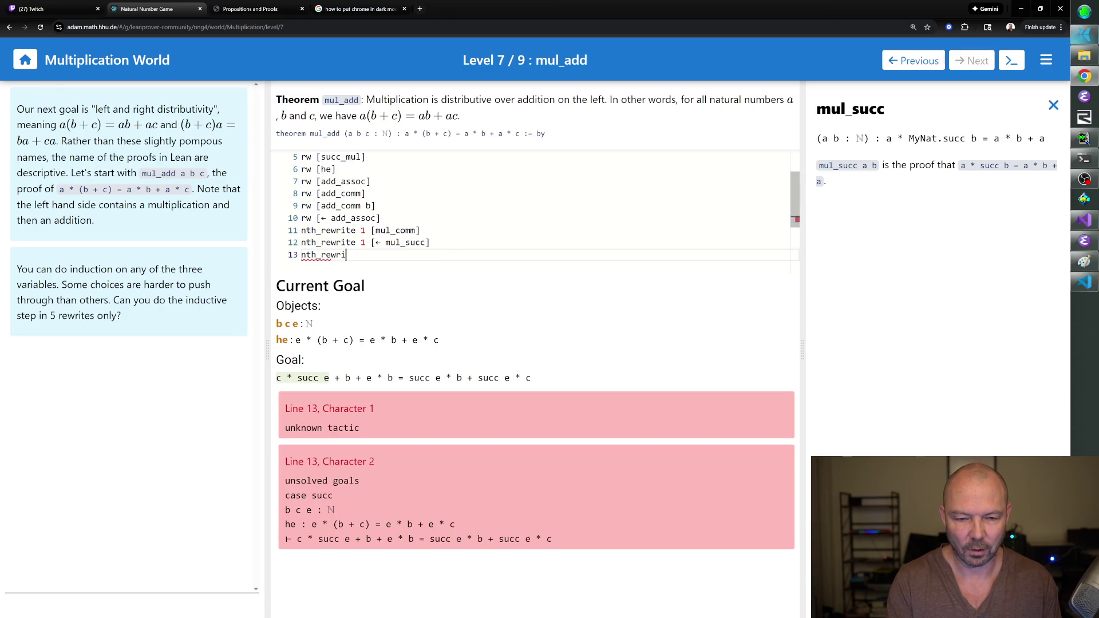
text(te 1 [mul_comm])
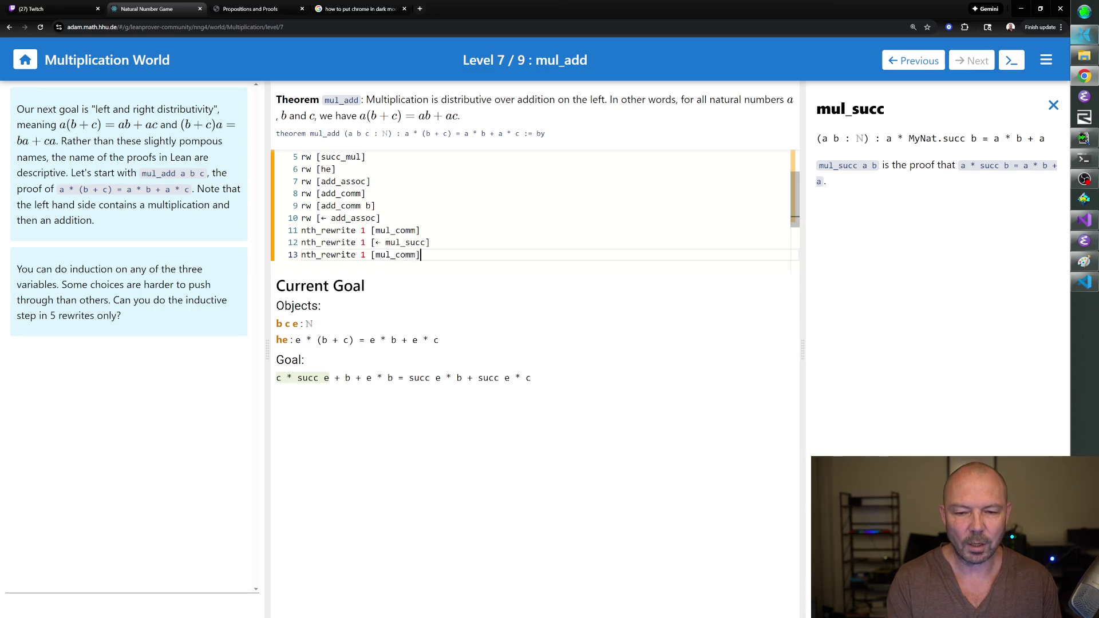
key(Return)
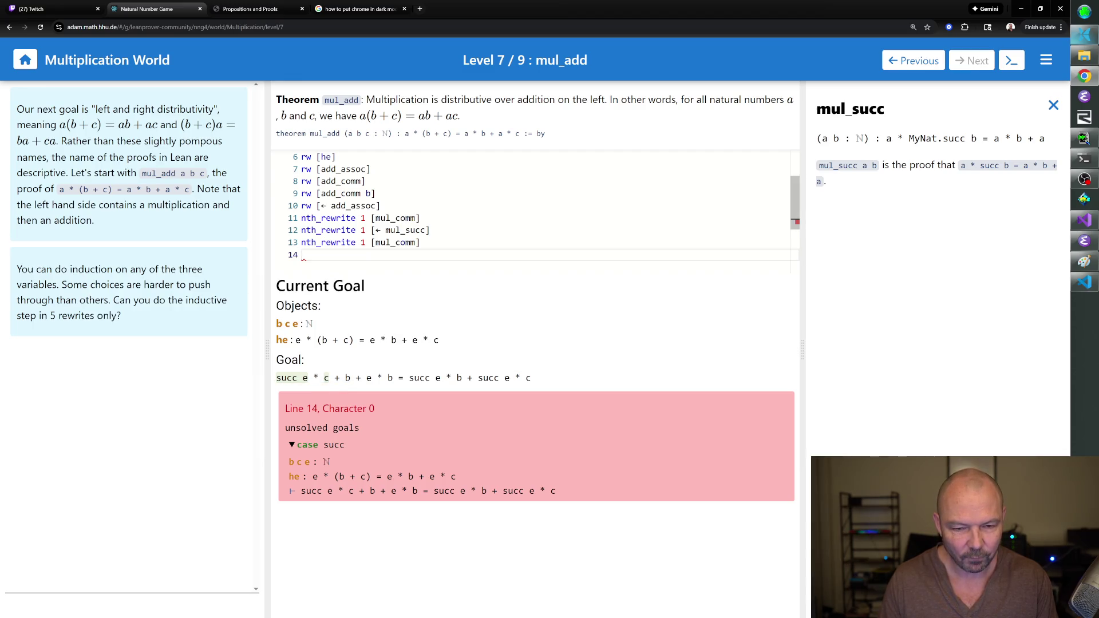
Try rw [add_comm] and nth_rewrite 2 [add_comm] on line 14, deleting both.
text(rw )
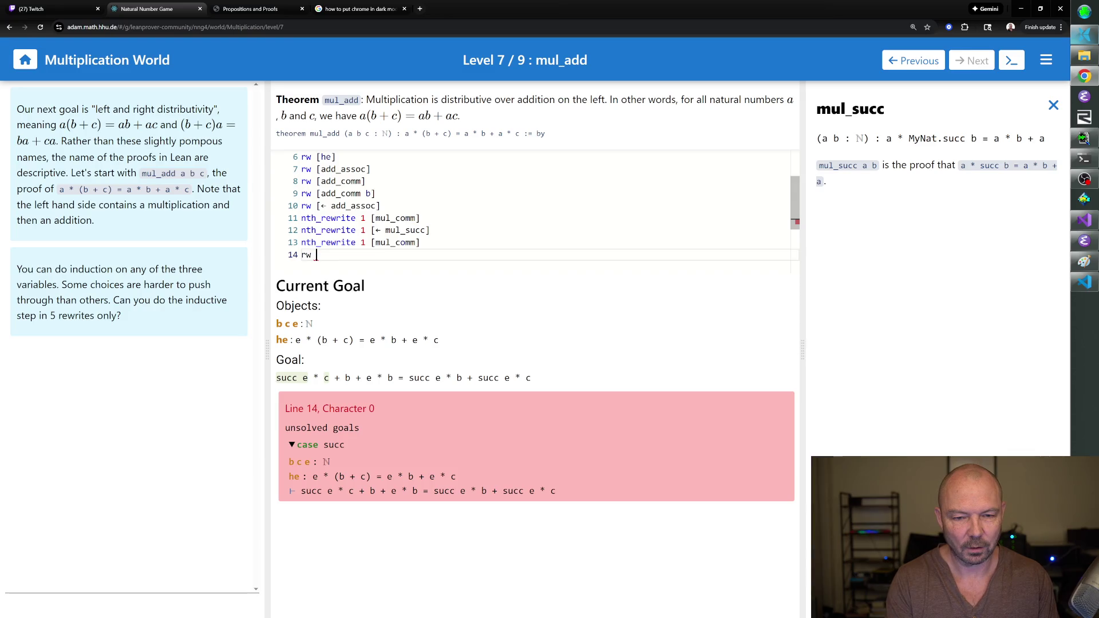
text([add_comm])
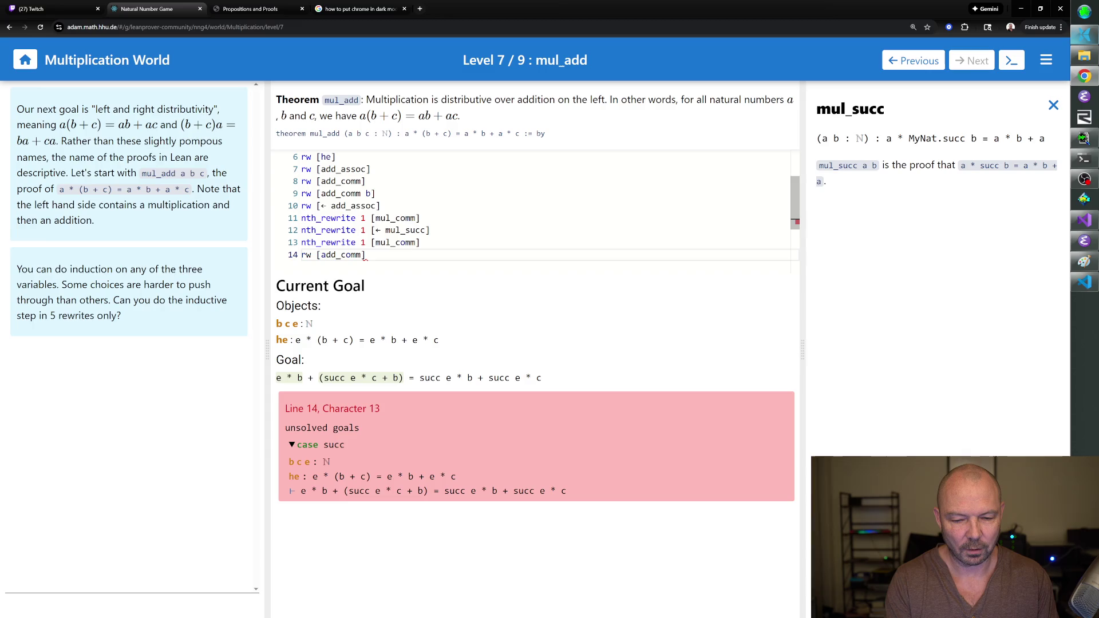
key(BackSpace)
key(BackSpace)
key(BackSpace)
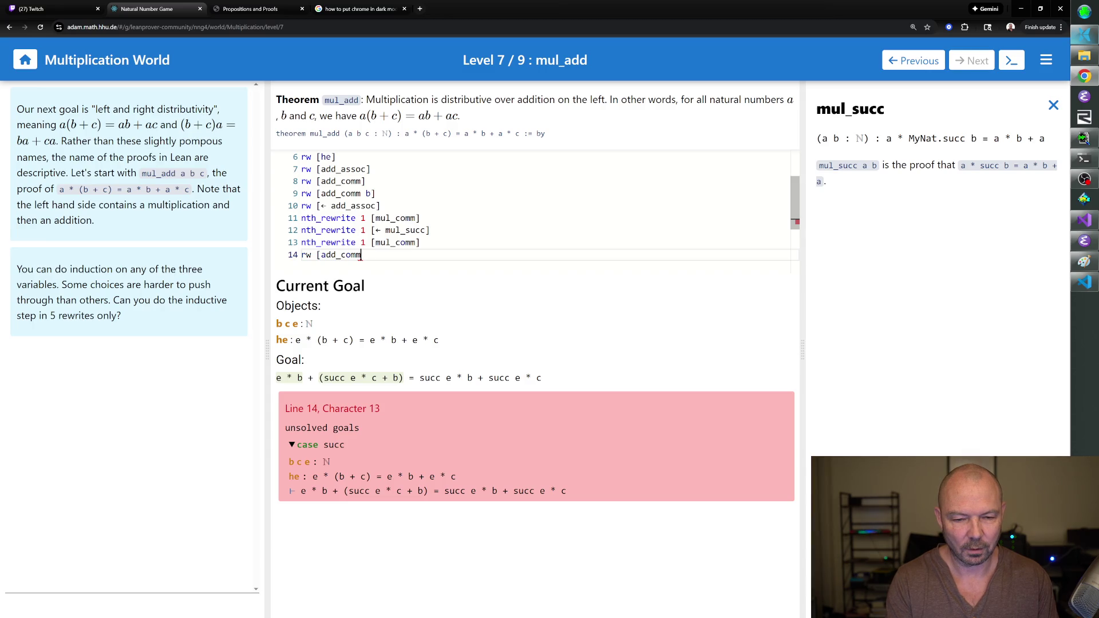
key(Return)
text(nth_rewrite 2 [add_comm])
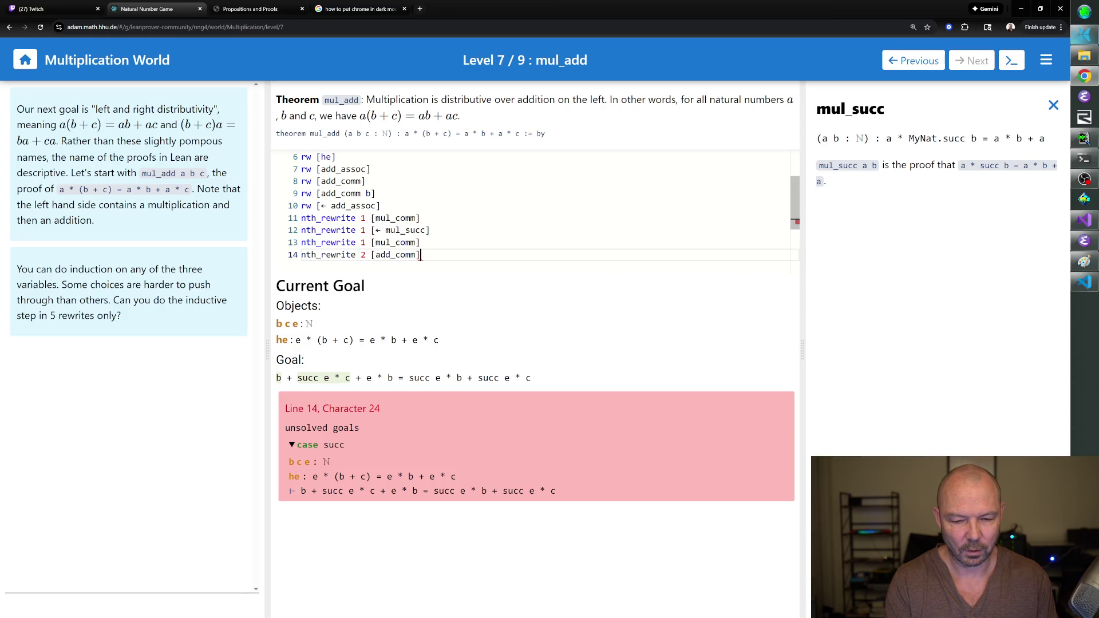
key(BackSpace)
key(BackSpace)
key(BackSpace)
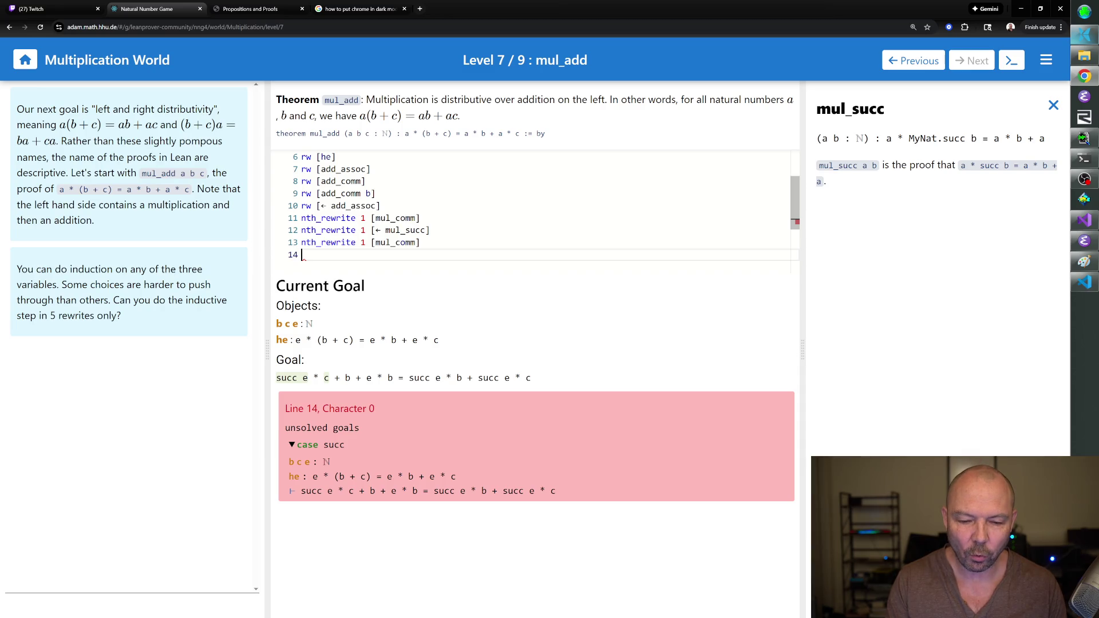
Add nth_rewrite 2 [mul_comm], rw [add_assoc], nth_rewrite 2 [add_comm] and rw [← mul_succ].
text(nth_rew)
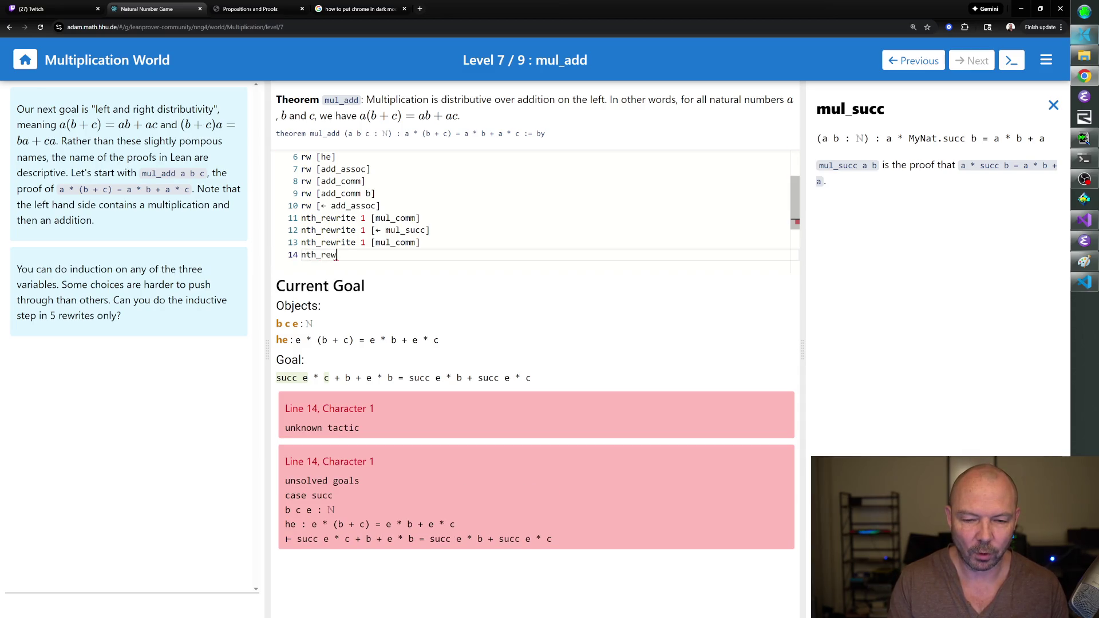
text(rite 2 [mul_comm])
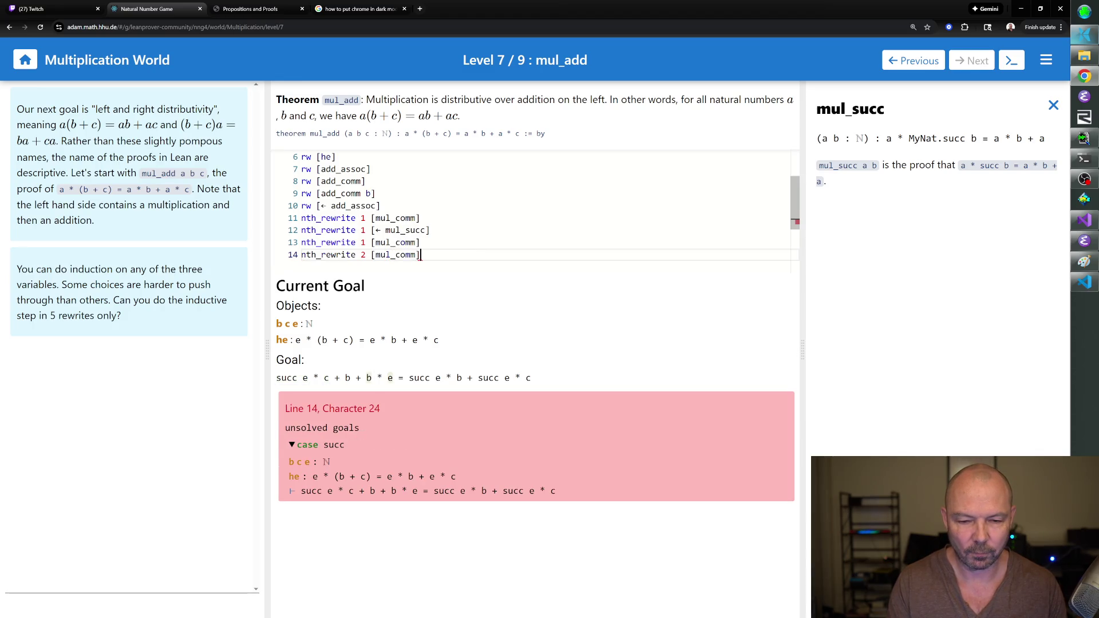
key(Return)
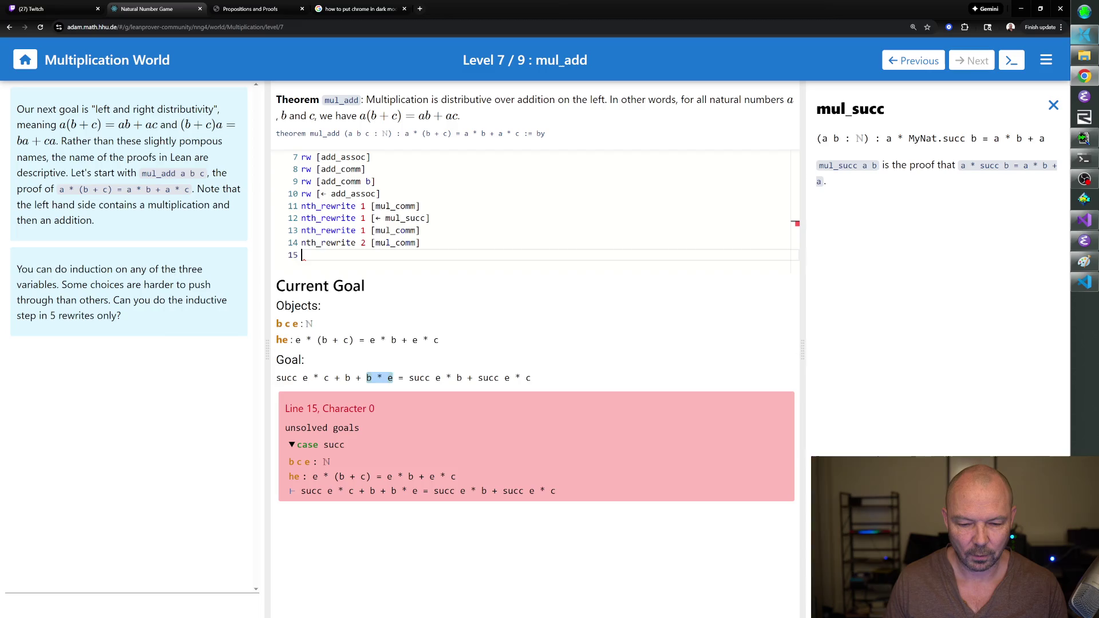
mouse_move(369, 378)
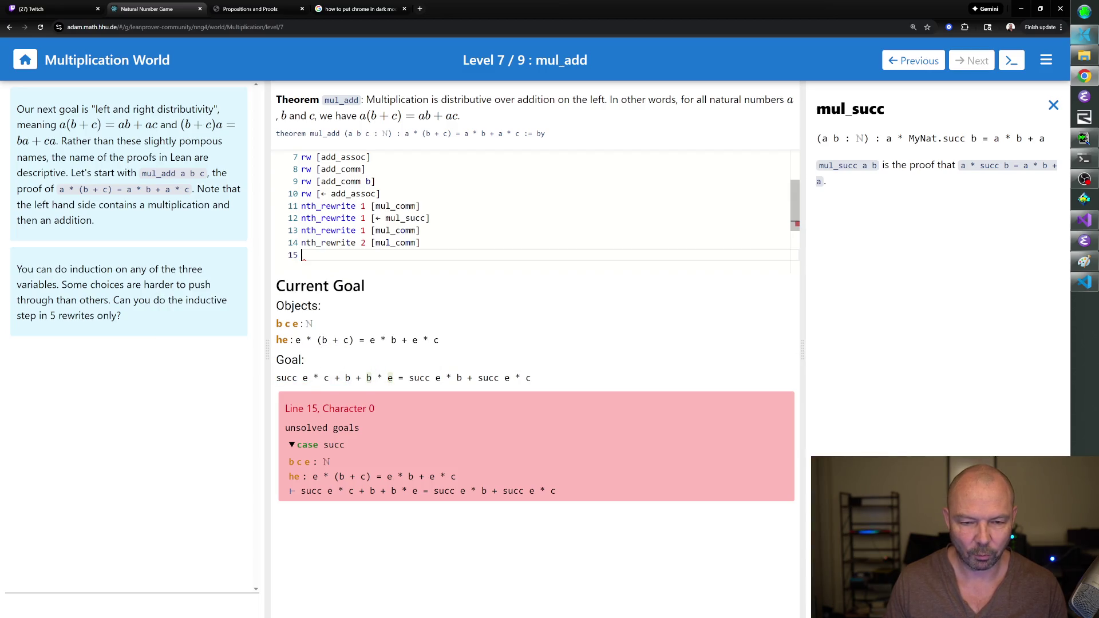
text(rw [add_assoc)
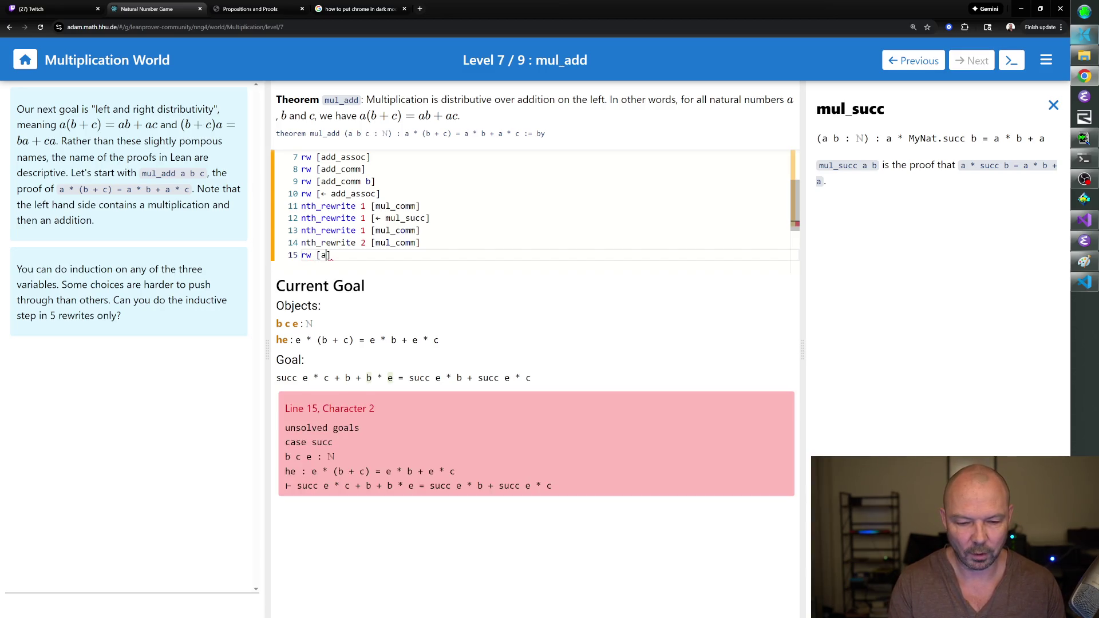
text(])
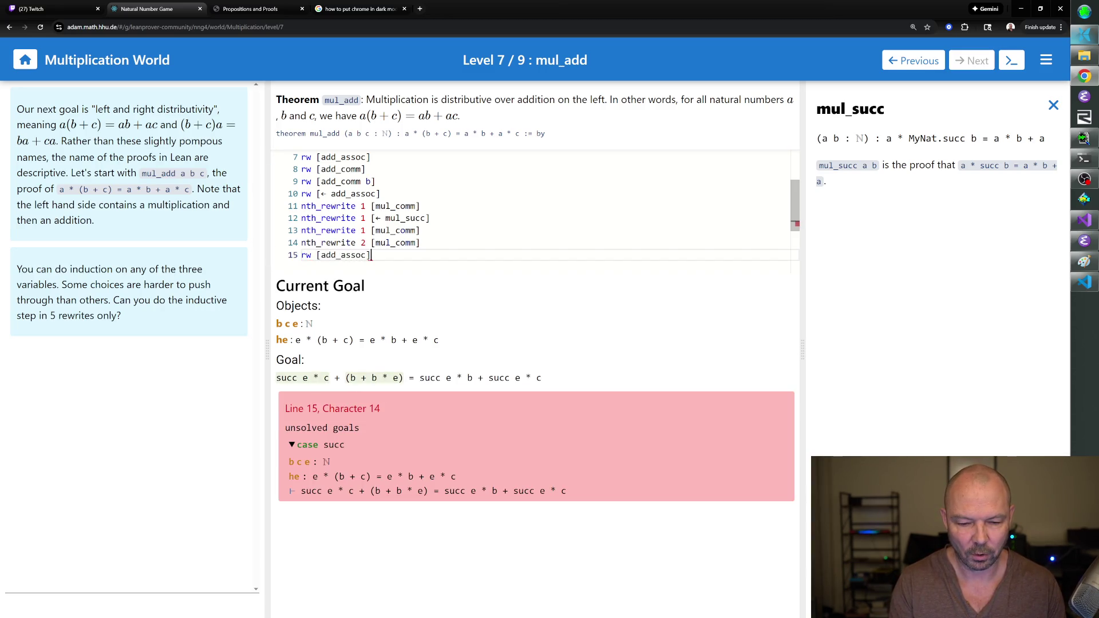
key(Return)
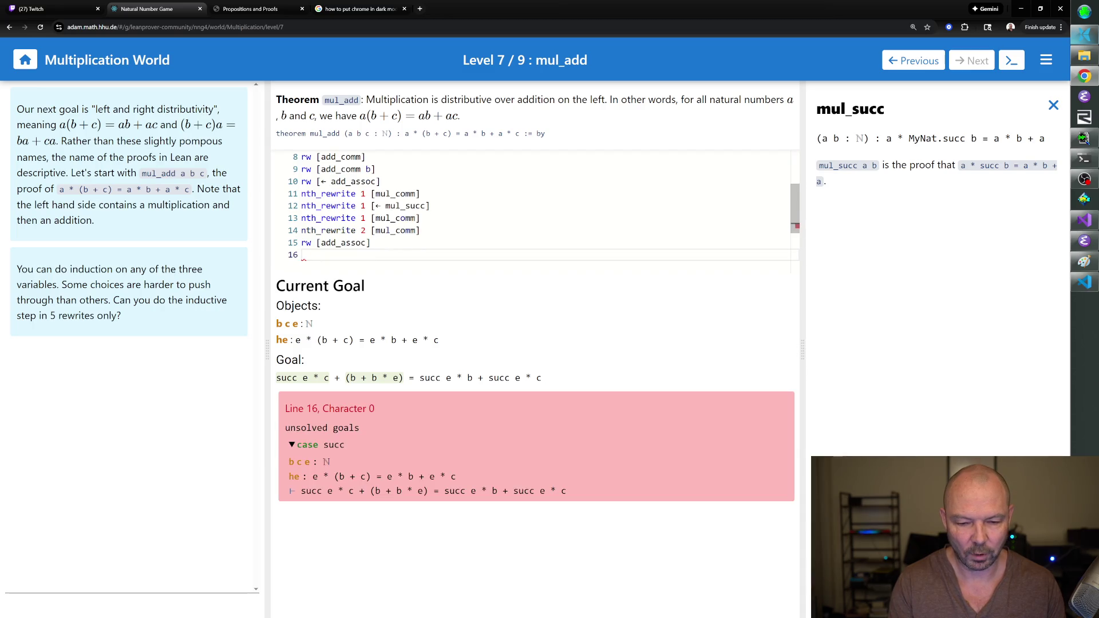
text(nth_rewrite 2 [add_comm])
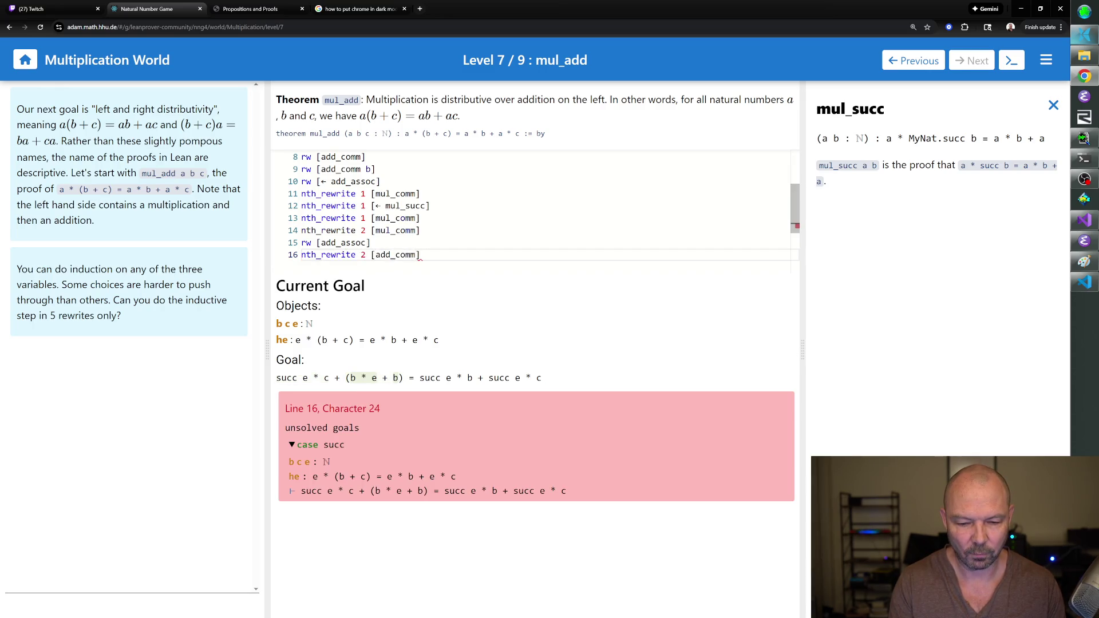
key(Return)
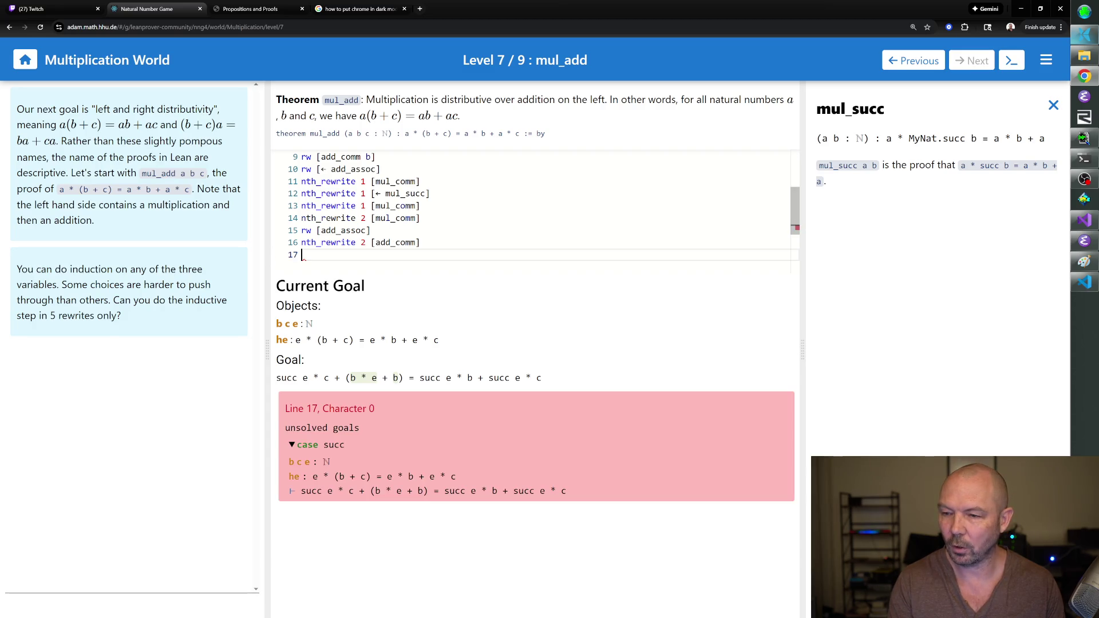
text(rw[\l)
text( mul_succ)
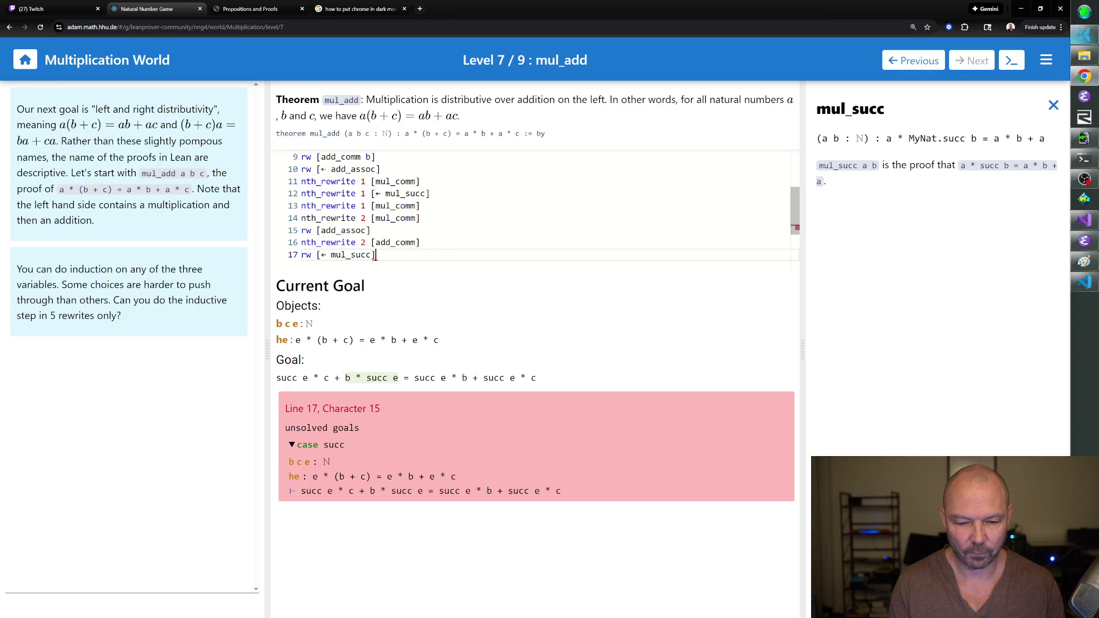
key(Return)
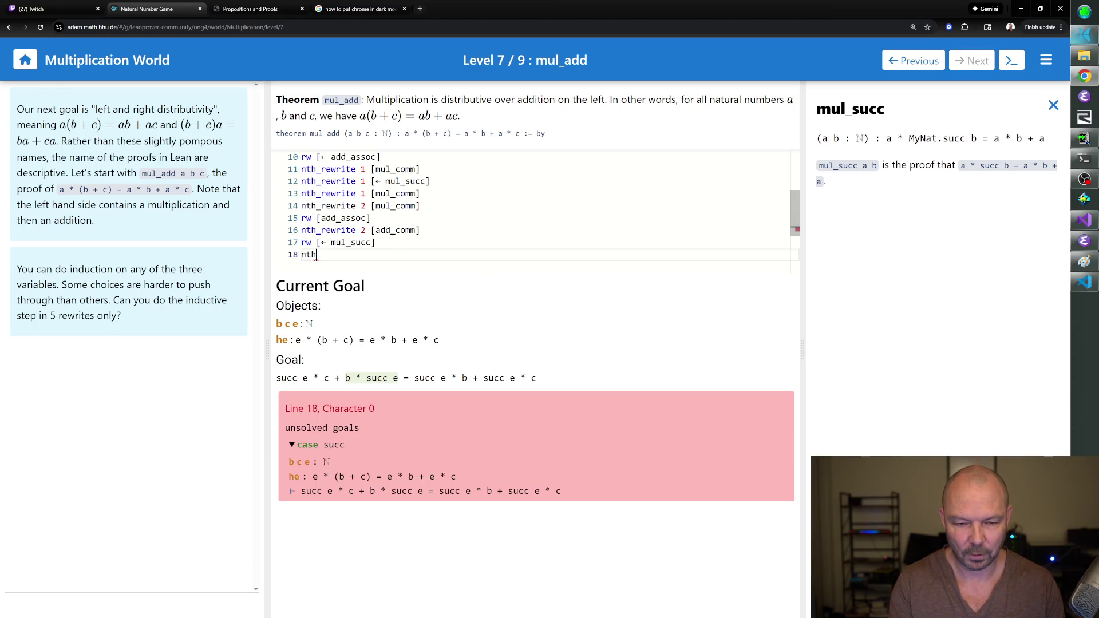
Add nth_rewrite 2 [mul_comm], nth_rewrite 1 [add_comm] and rfl to complete mul_add.
text(_rewrite 2 [mul_comm])
key(Return)
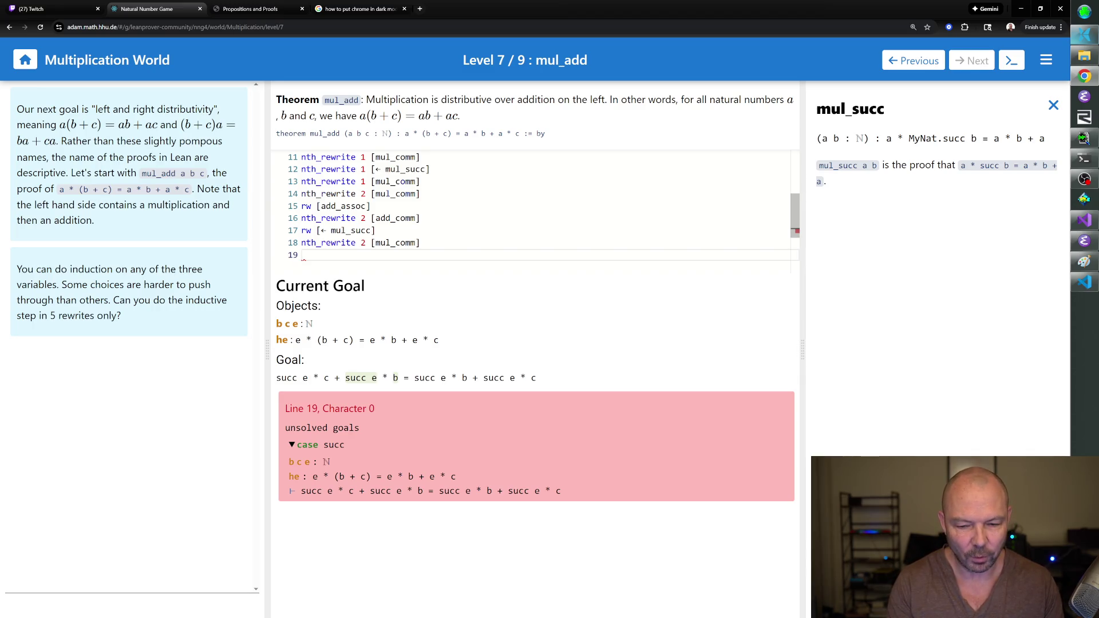
text(nth_r)
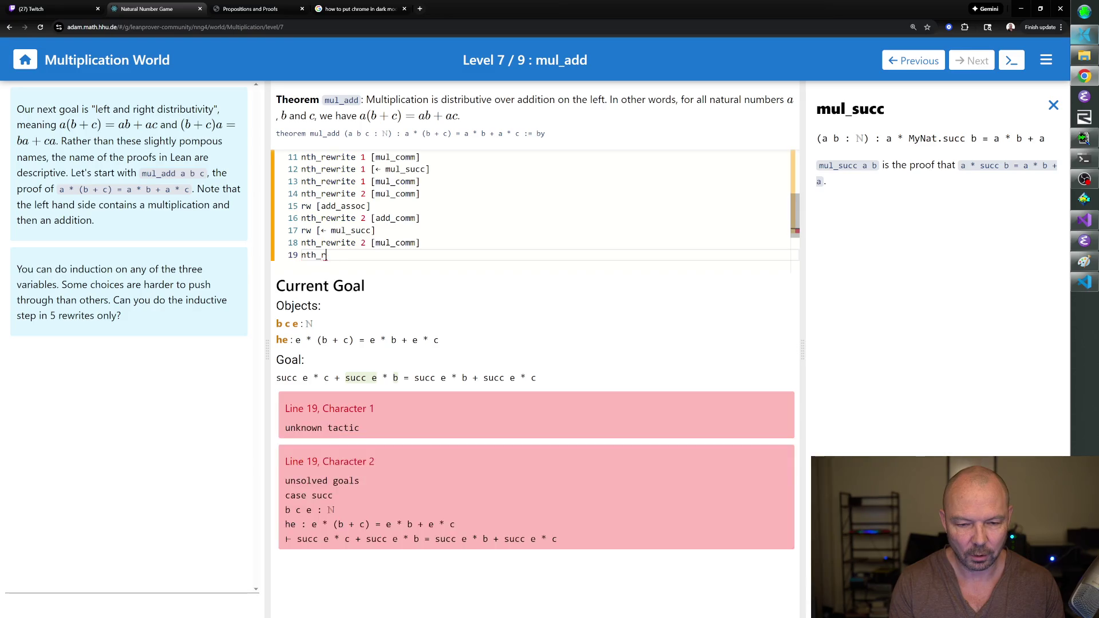
text(ewrite 1 [add_comm])
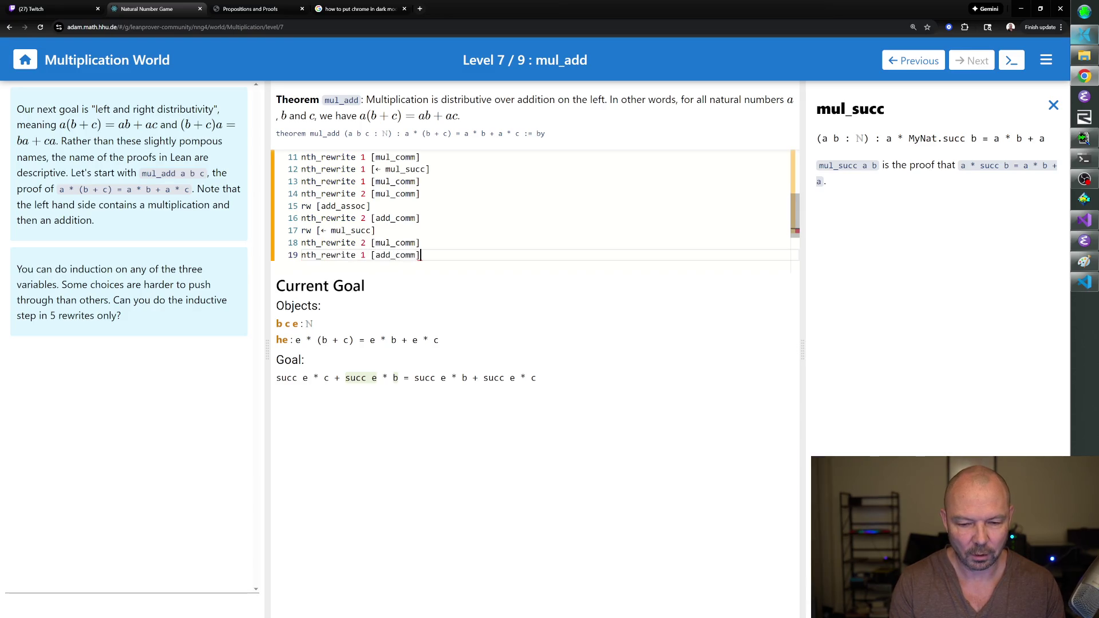
key(Return)
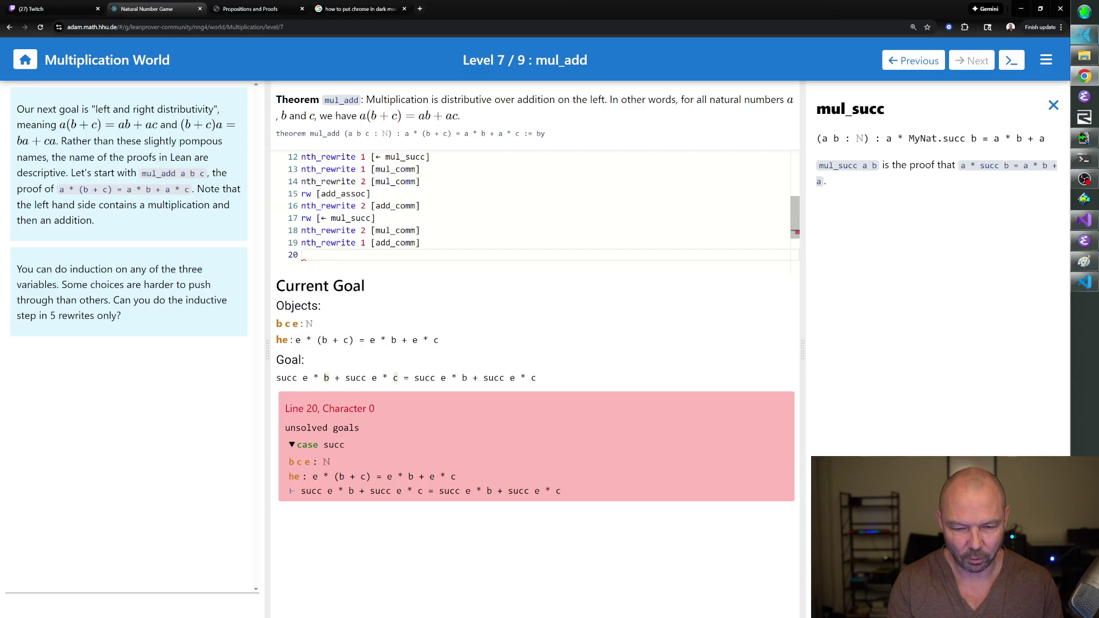
text(rfl)
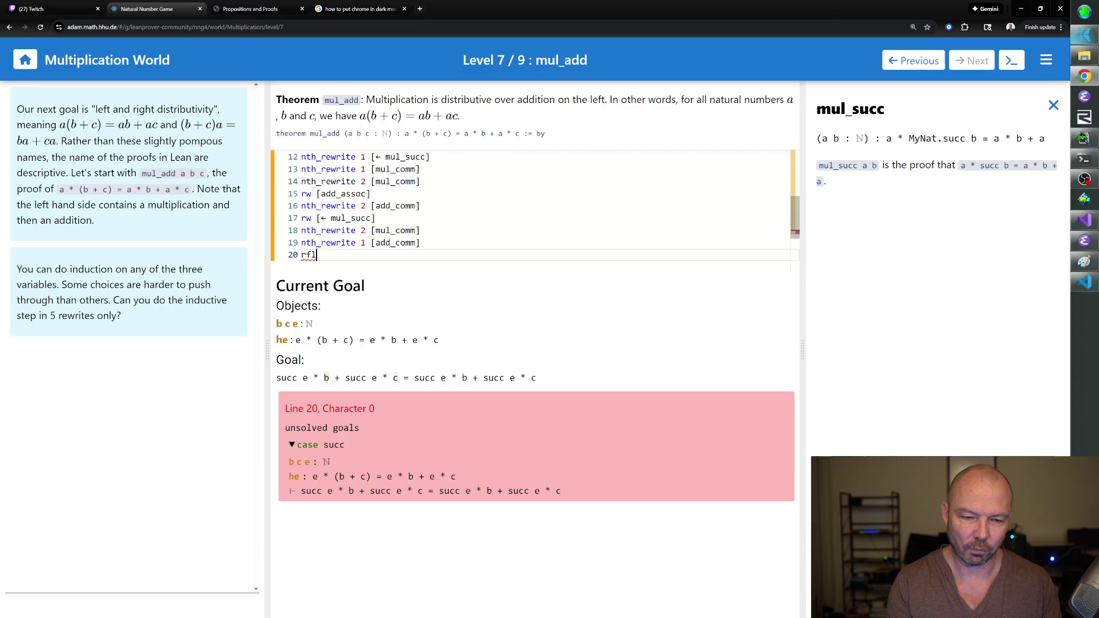
key(Return)
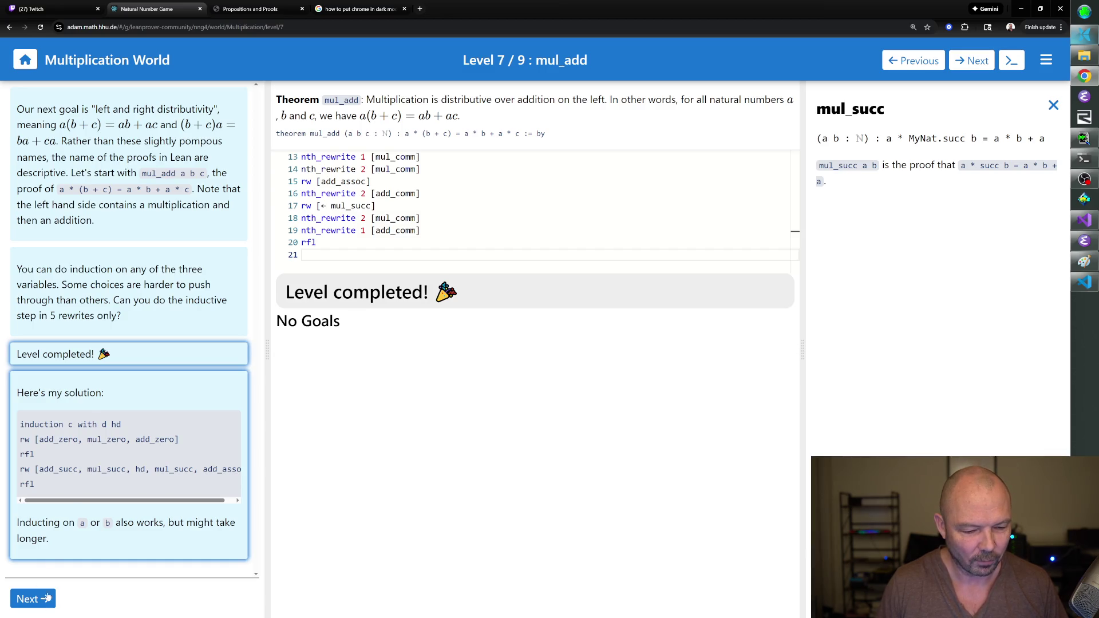
Advance to level 8, add_mul, and show the multiplication Theorems list instead of the mul_succ docs.
mouse_move(93, 499)
mouse_down()
mouse_move(115, 499)
mouse_move(95, 499)
mouse_up()
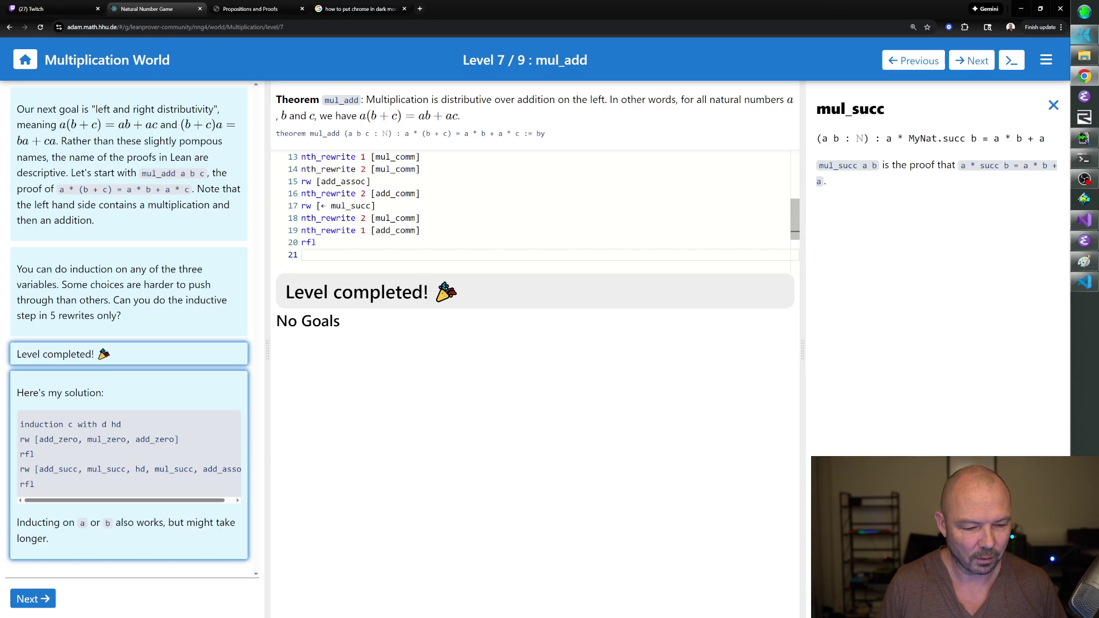
scroll(795, 217, up, 1)
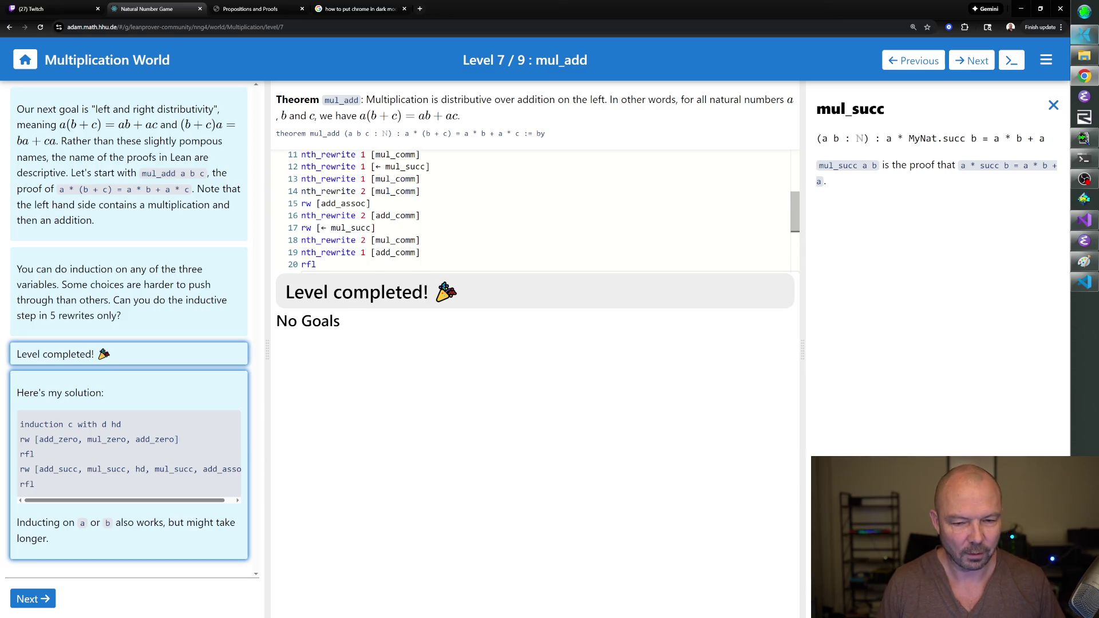
scroll(401, 217, up, 5)
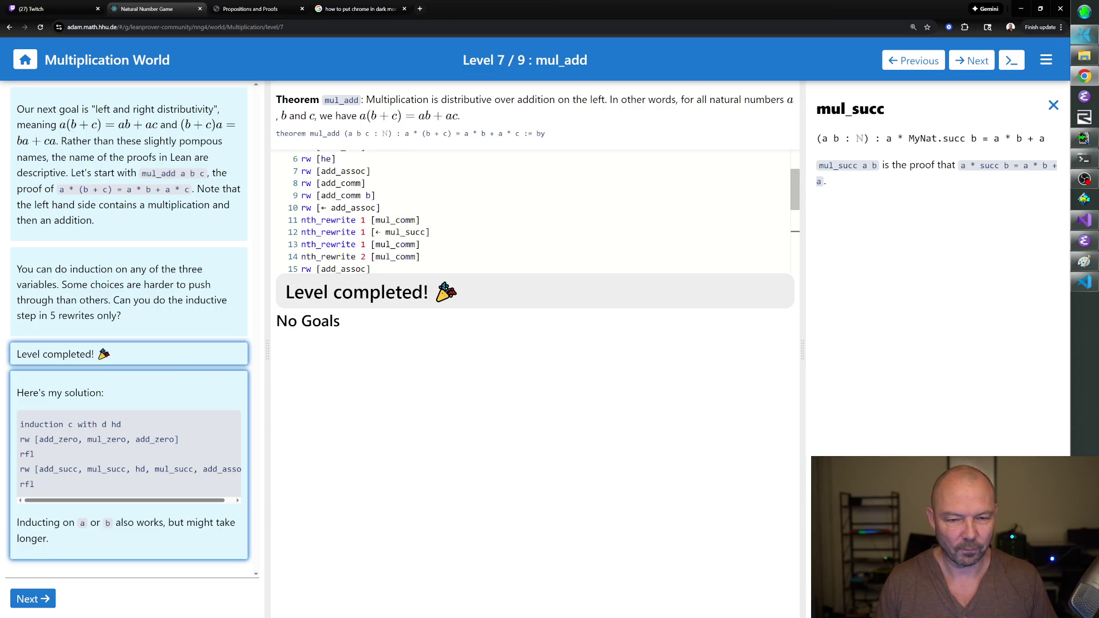
scroll(400, 217, down, 6)
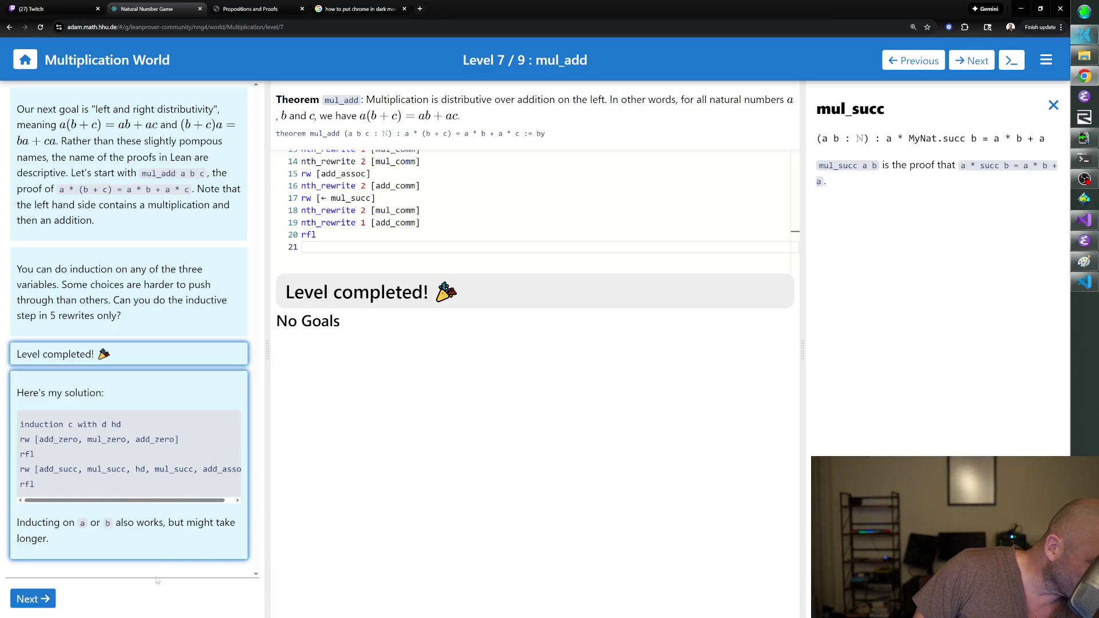
click(40, 597)
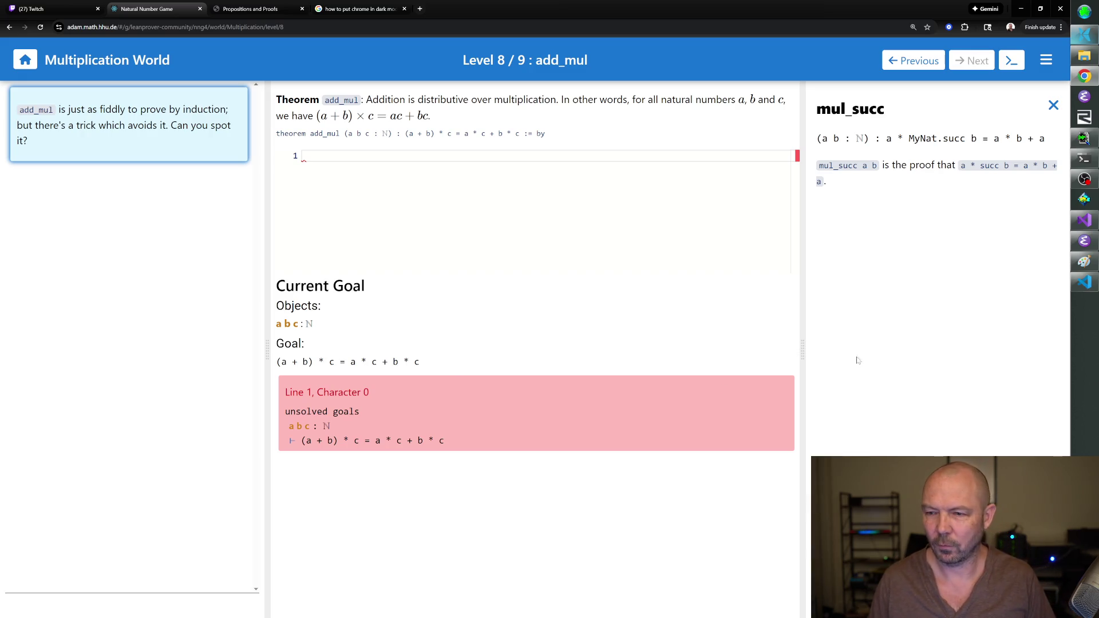
click(1053, 104)
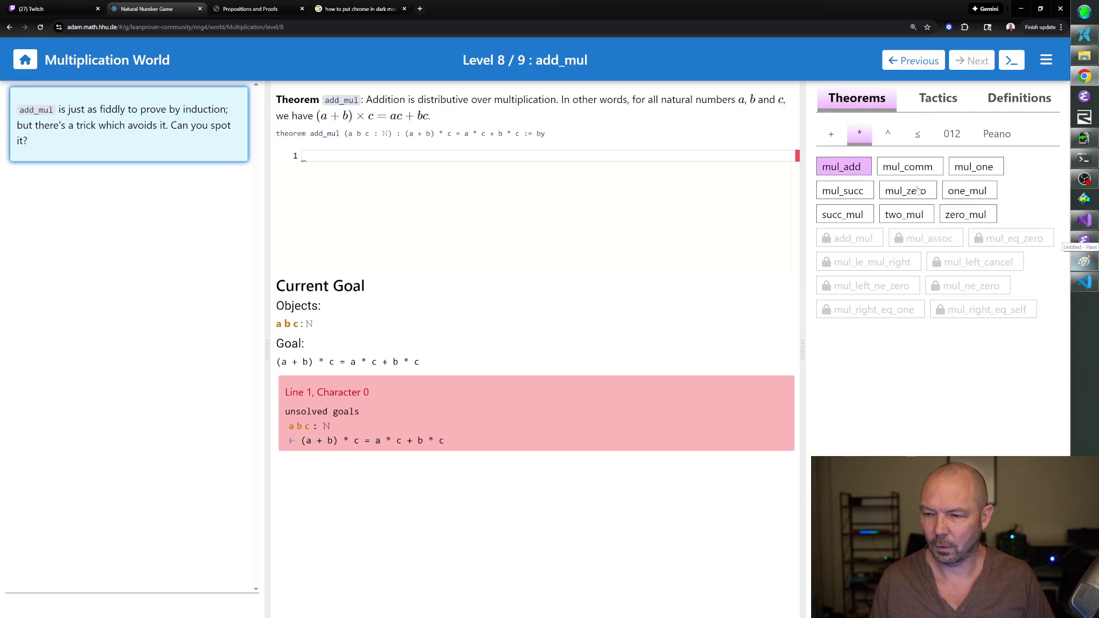
Display the mul_add theorem statement from the Theorems list.
click(847, 167)
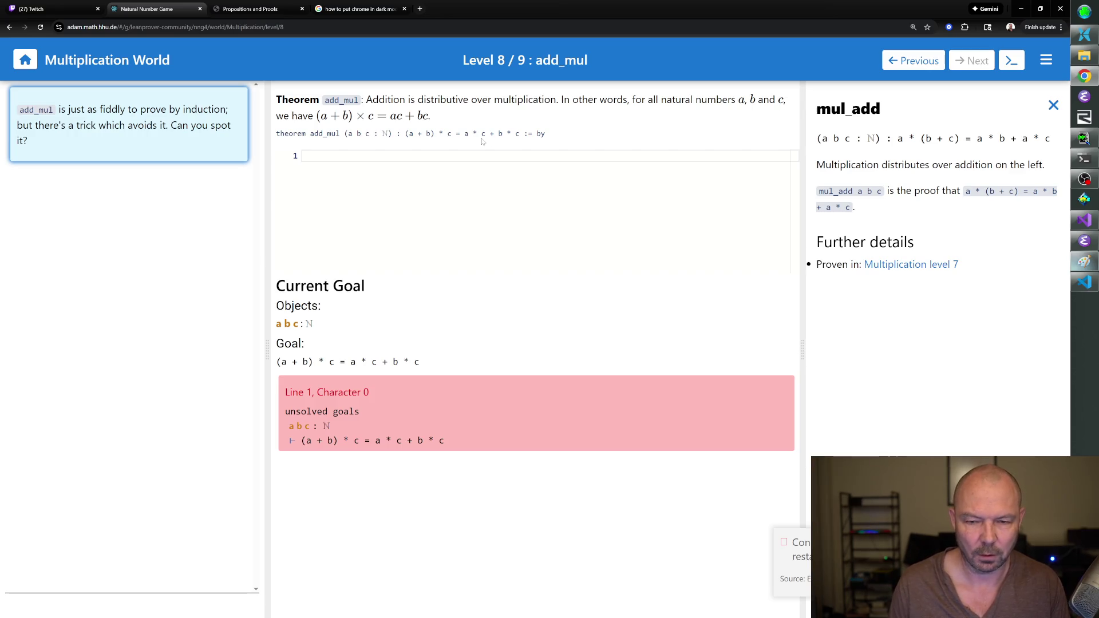
Begin the add_mul proof with nth_rewrite 1 [mul_comm].
text(nth_rewrite 1 [mul_)
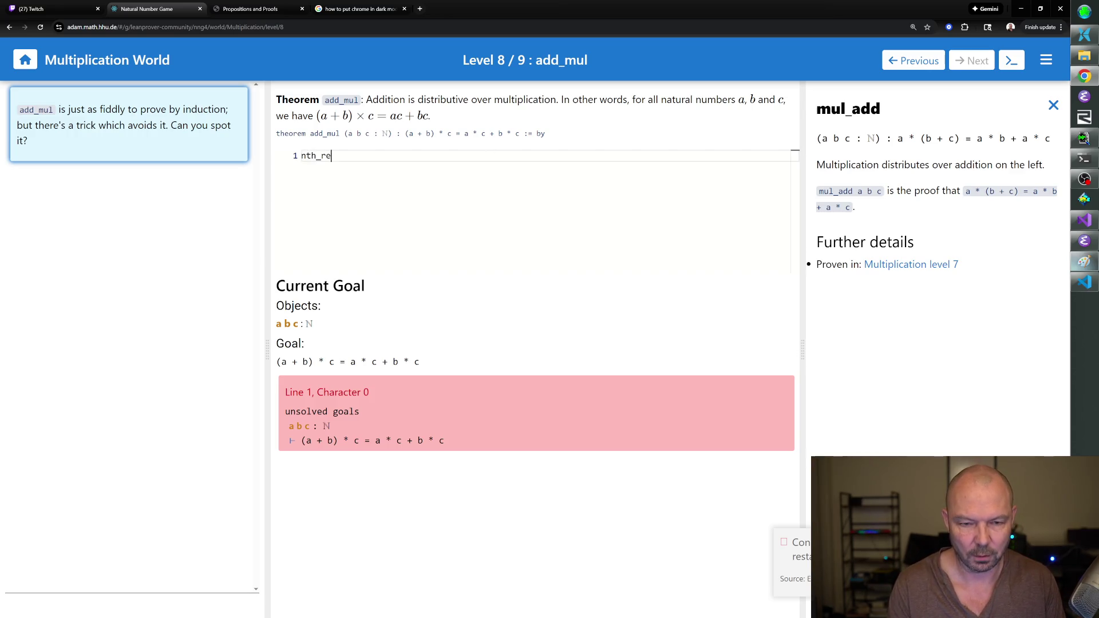
text(comm])
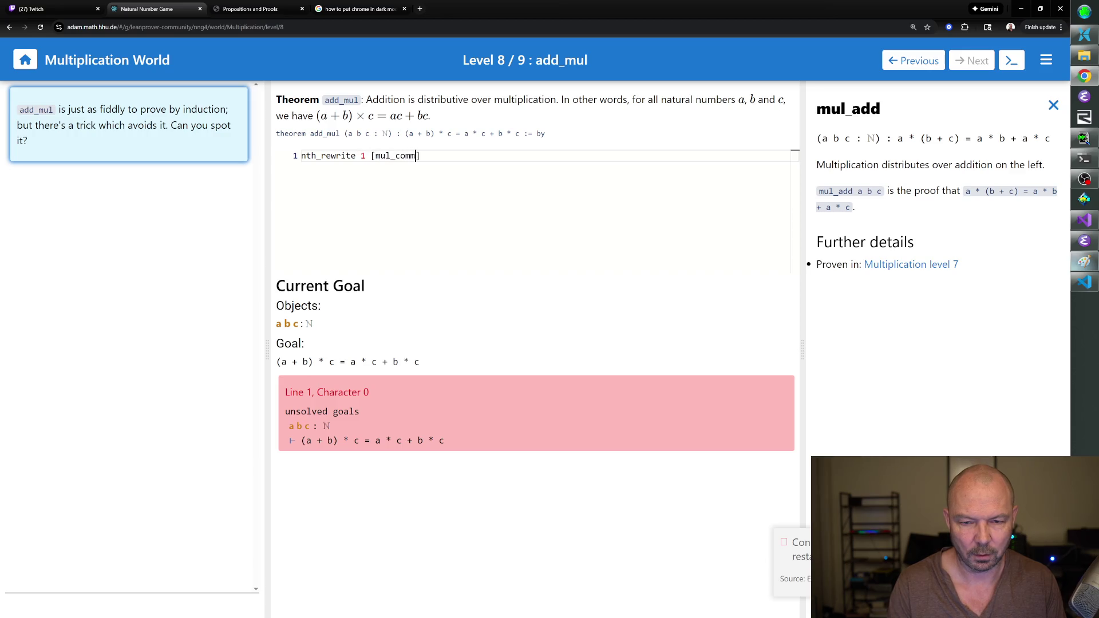